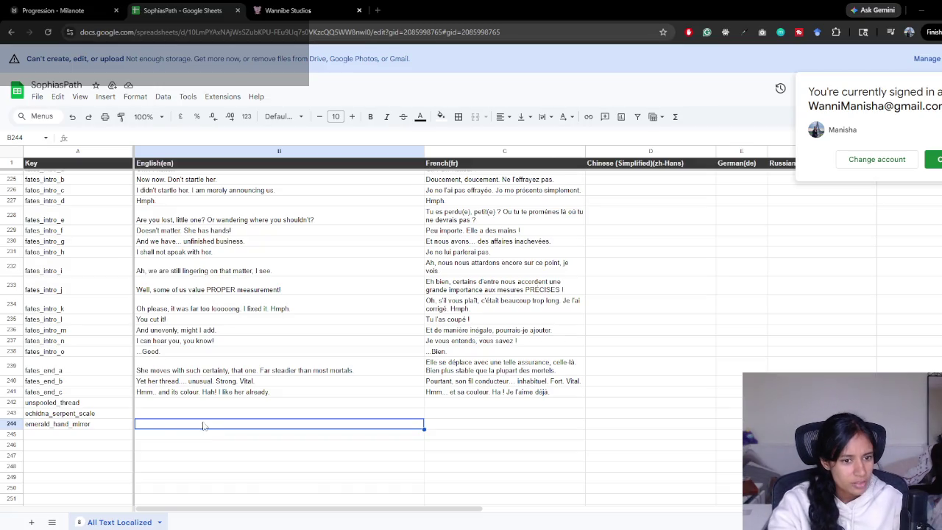
# - Paste the English descriptions for emerald_hand_mirror into B244 and echidna_serpent_scale into B243
pyautogui.write('A hand mirror edged with emeralds, polished and flawless, yet untouched as if waiting for a gaze it cannot see.')
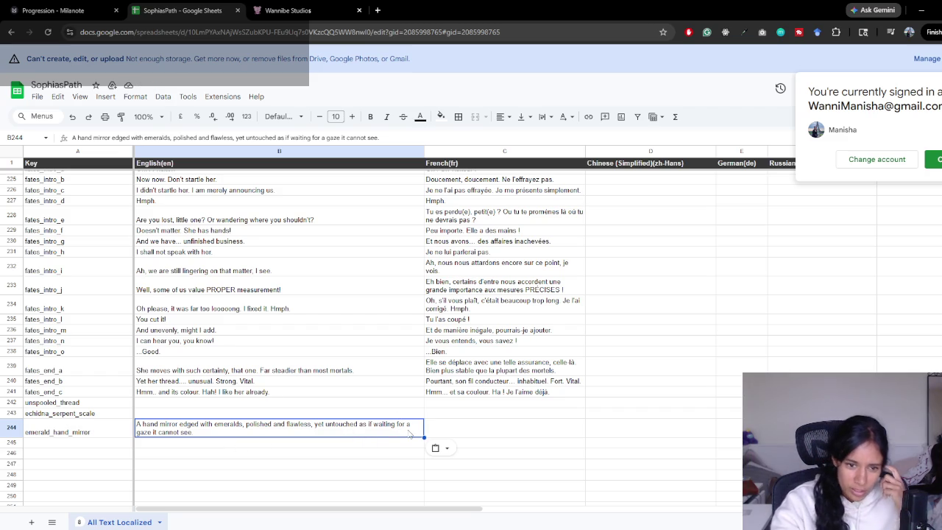
pyautogui.click(224, 415)
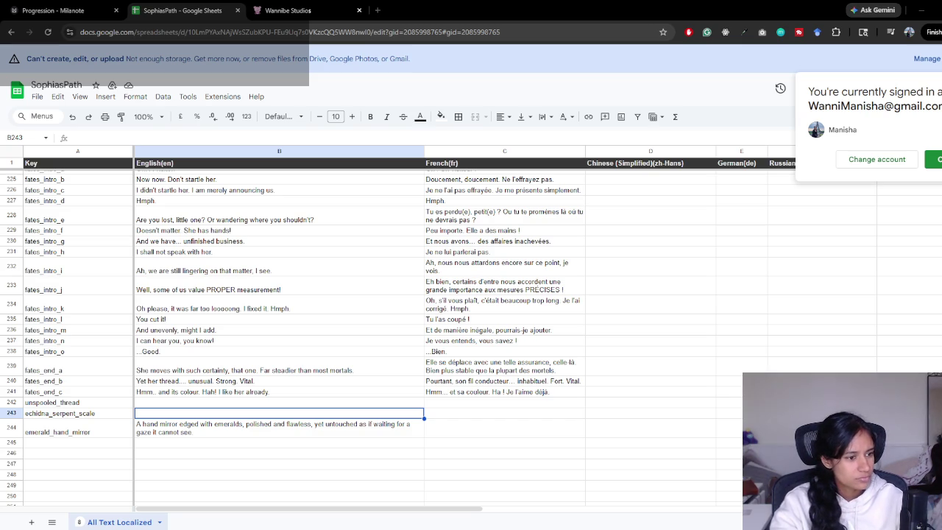
pyautogui.write('A delicate scale that glints in green and gold whenever a ray of light finds it.')
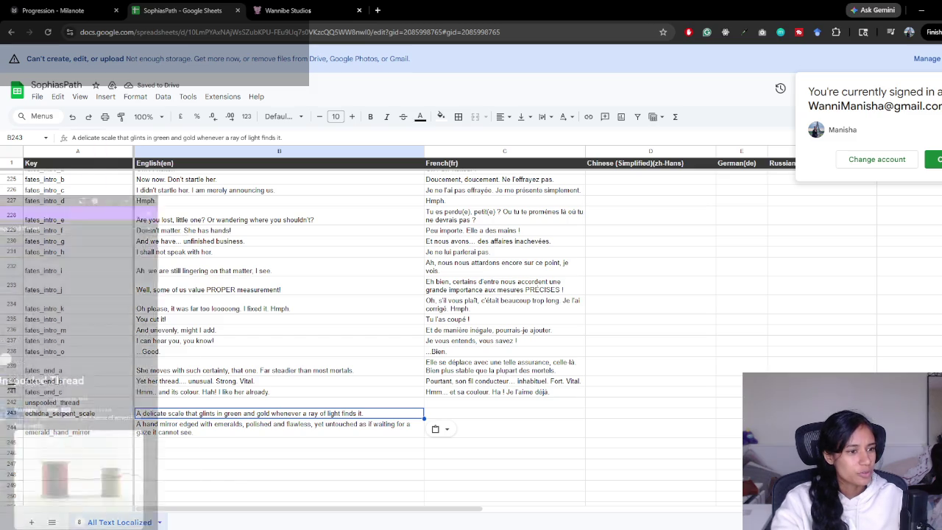
pyautogui.moveTo(261, 526)
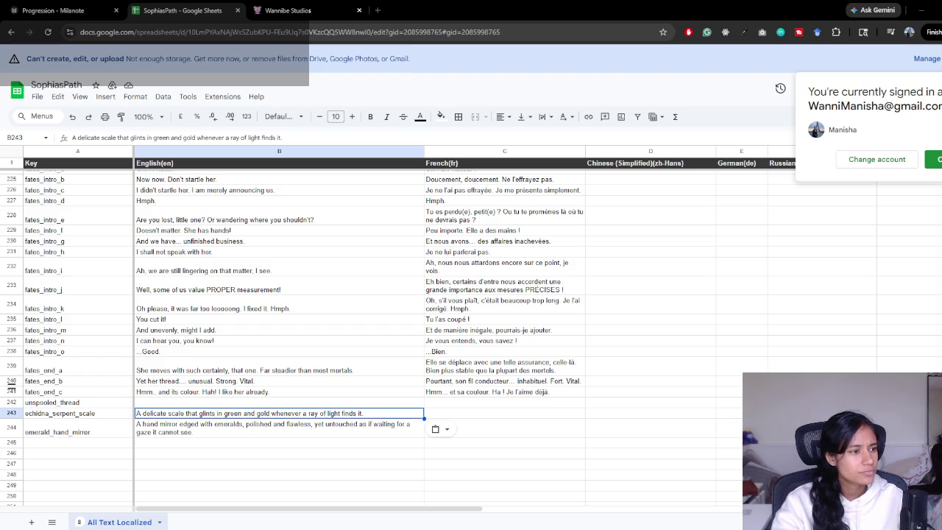
# - Replace the unspooled_thread key in A242 with mending_needle
pyautogui.doubleClick(88, 402)
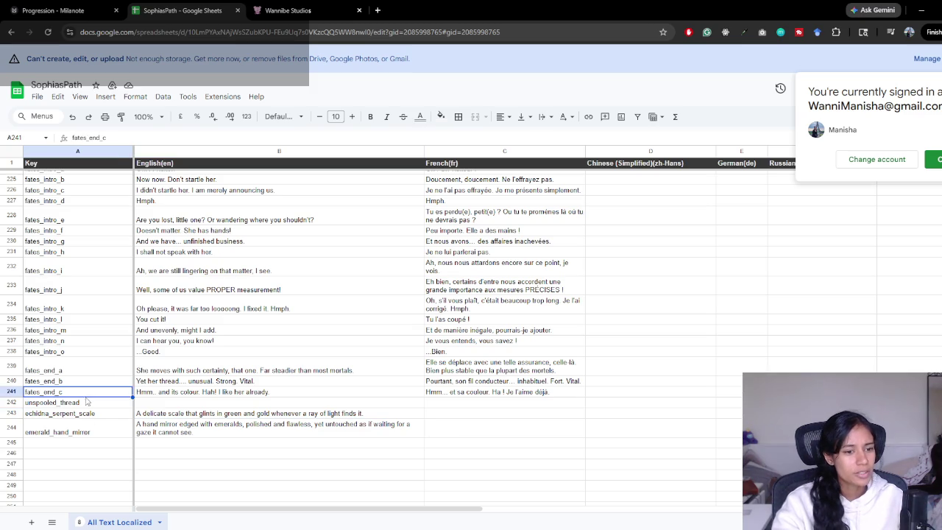
pyautogui.hotkey('ctrl', 'a')
pyautogui.press('BackSpace')
pyautogui.write('mending_needle')
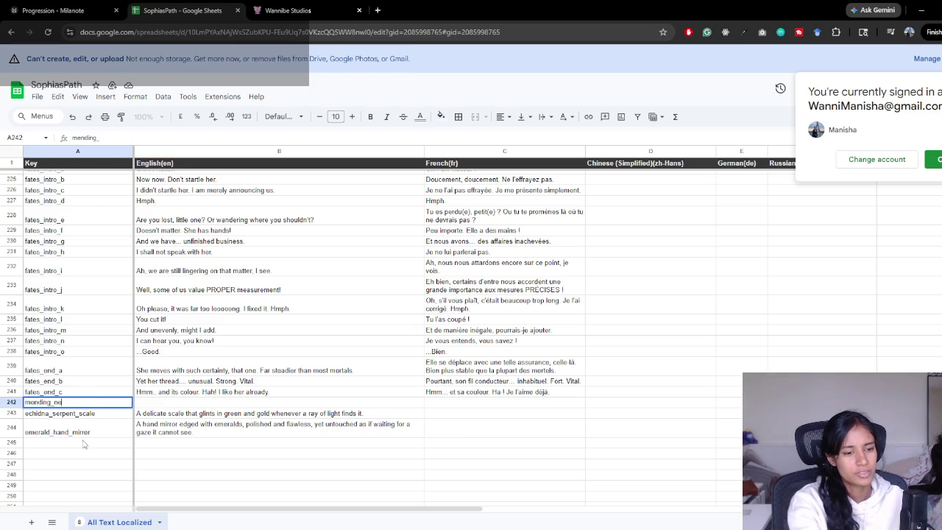
pyautogui.press('Return')
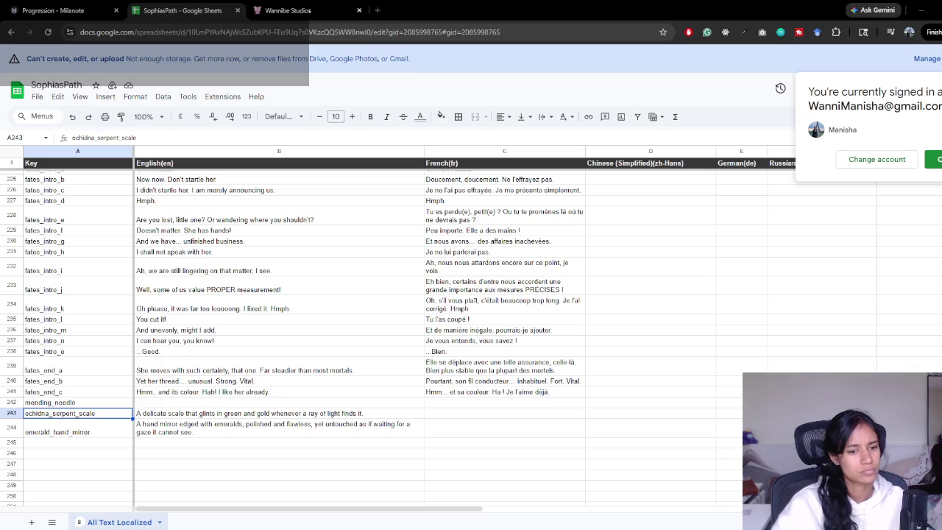
# - Check B243, then change the A242 key from mending_needle to tri_eyed_needle
pyautogui.click(314, 417)
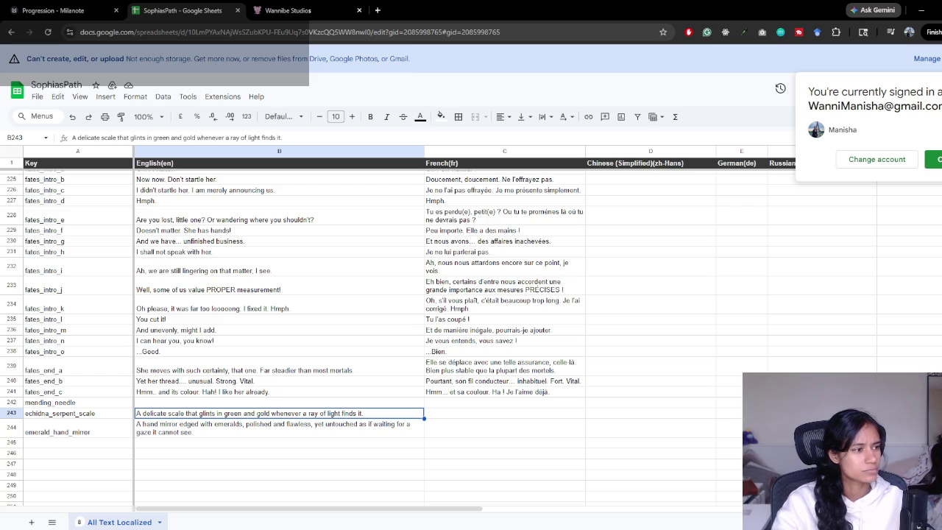
pyautogui.doubleClick(49, 402)
pyautogui.doubleClick(48, 402)
pyautogui.click(48, 402)
pyautogui.hotkey('shift', 'Home')
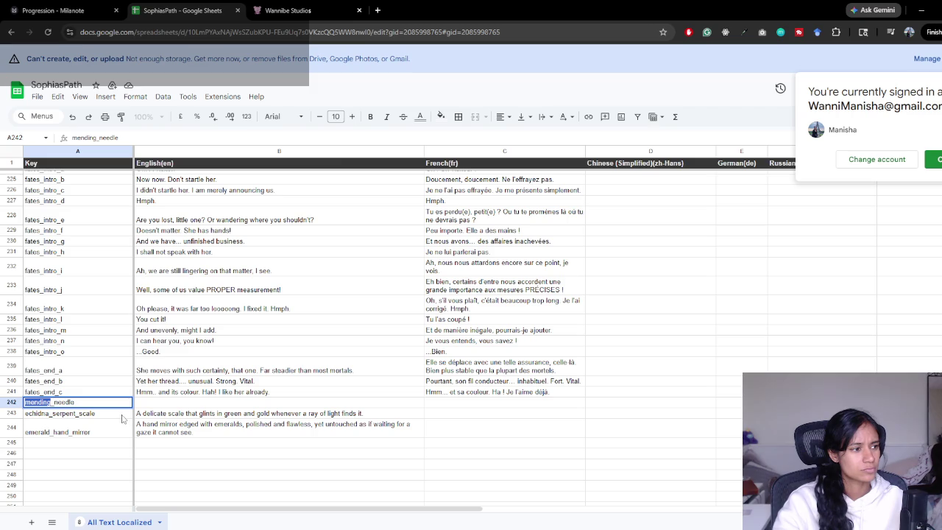
pyautogui.write('tri')
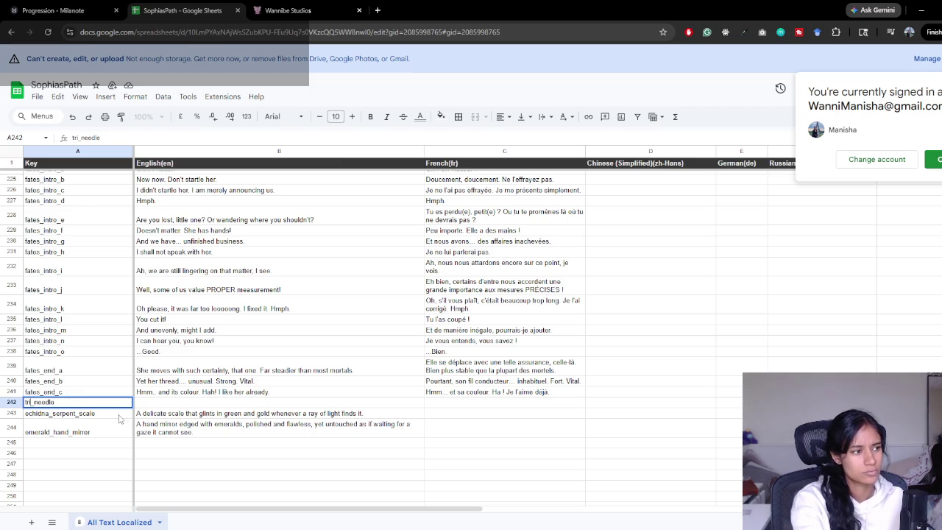
pyautogui.write('_eyed')
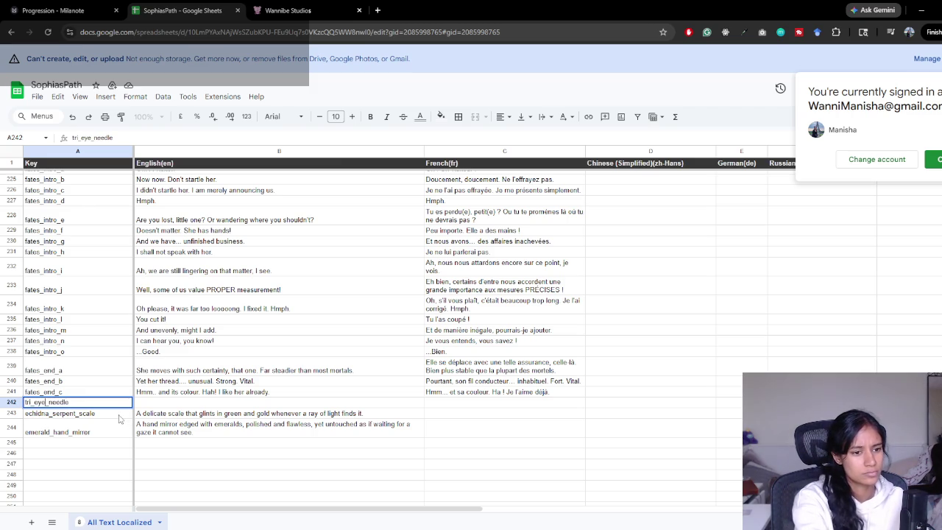
pyautogui.press('Return')
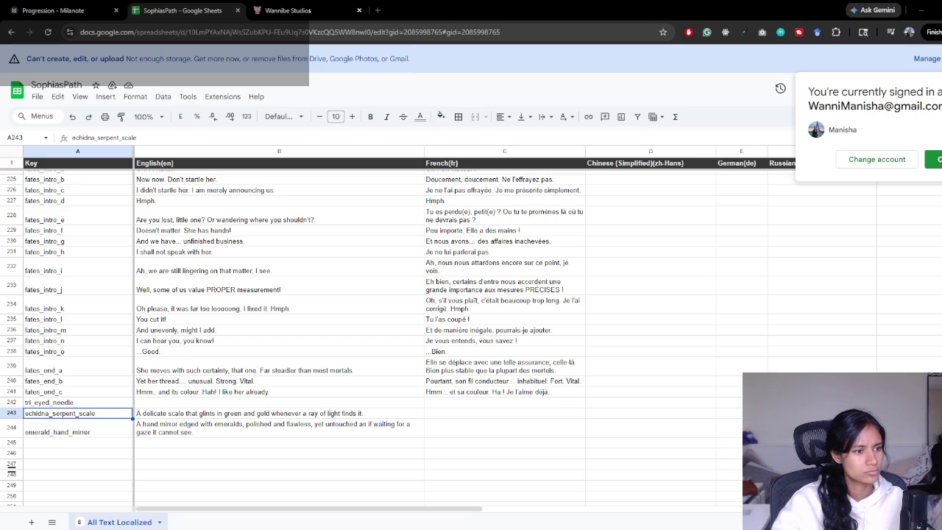
pyautogui.click(304, 215)
# - Search images for 'needle with three openings' and copy the 3 Hole Nalbinding needle picture
pyautogui.hotkey('ctrl', 't')
pyautogui.write('needle with three openings')
pyautogui.press('Return')
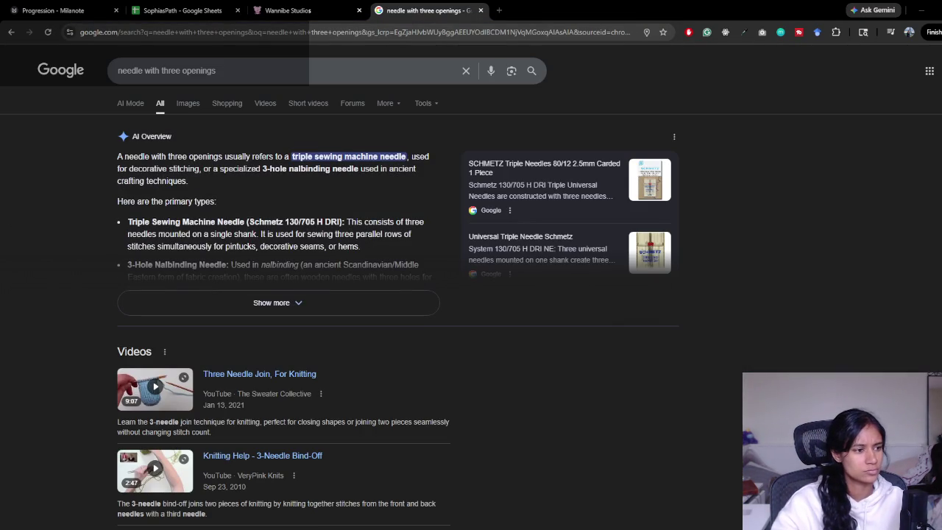
pyautogui.click(185, 100)
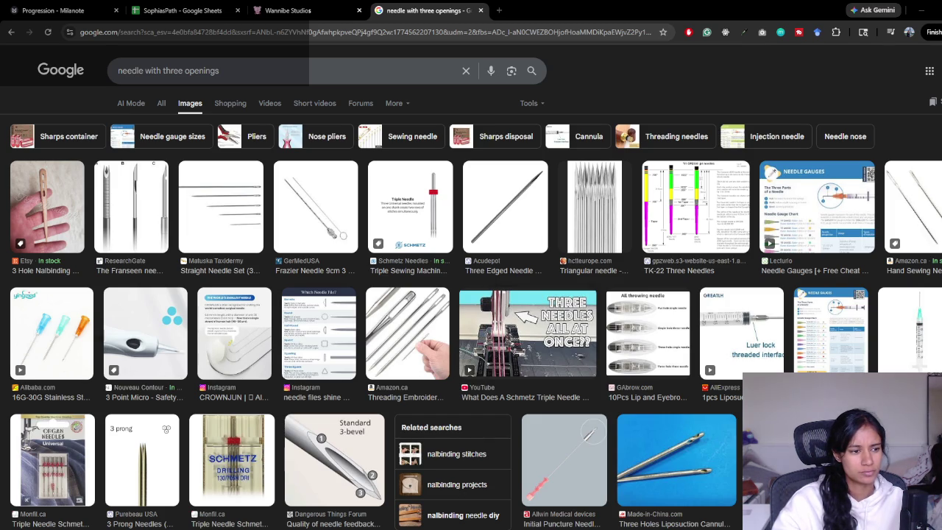
pyautogui.scroll(-2, 341, 179)
pyautogui.scroll(2, 341, 179)
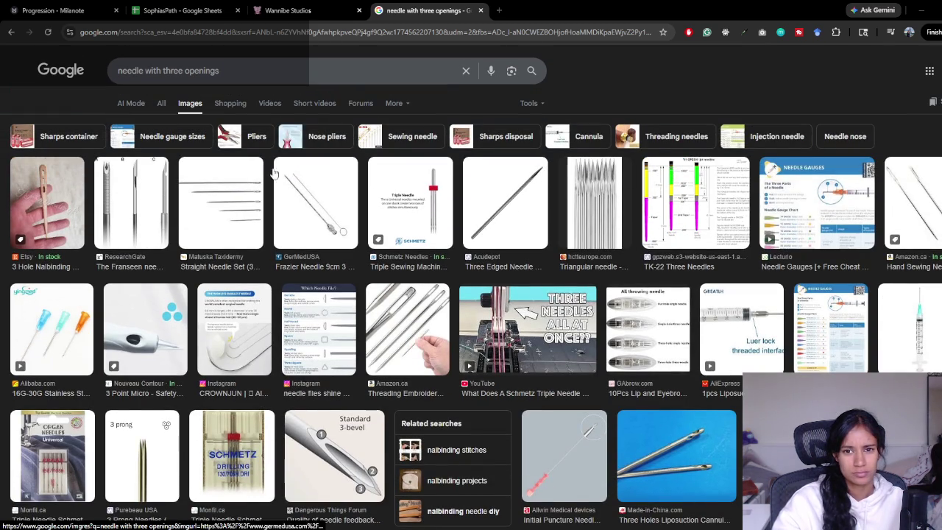
pyautogui.click(56, 197)
pyautogui.rightClick(768, 315)
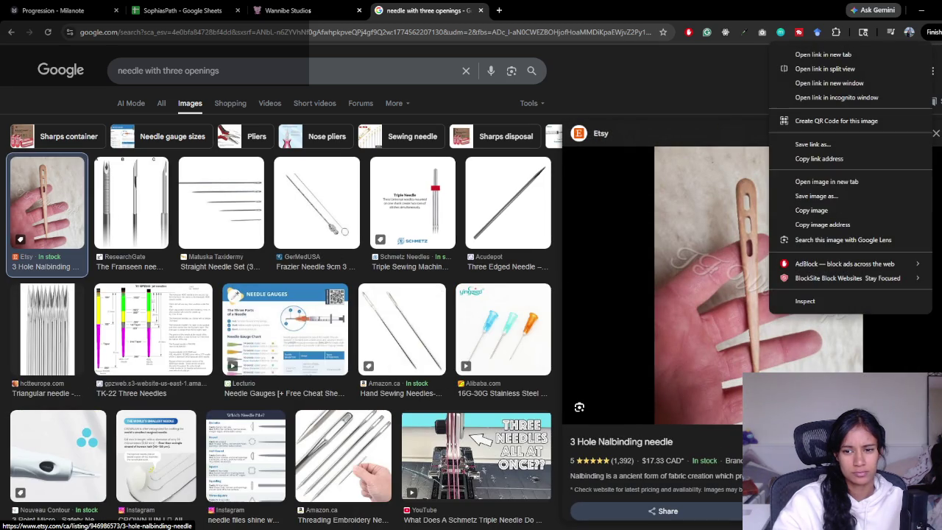
pyautogui.click(837, 210)
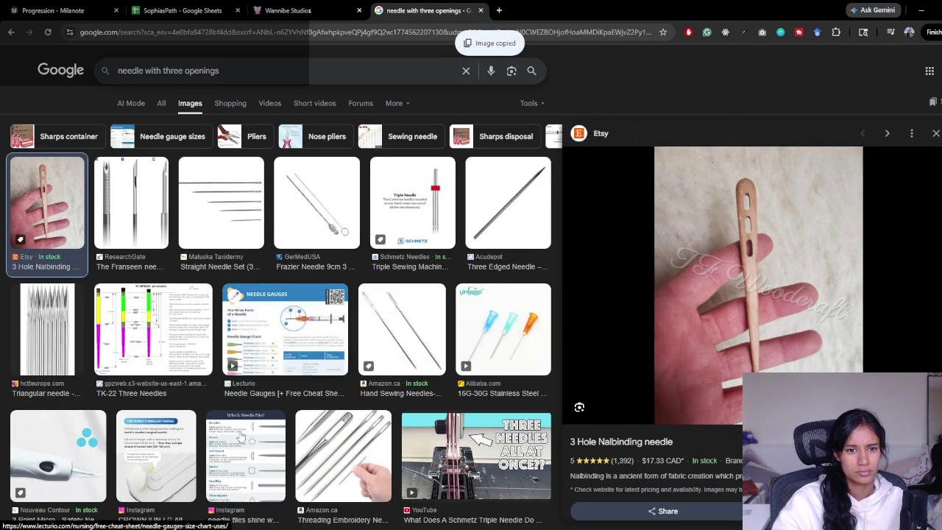
# - Launch Paint from the Windows Start search
pyautogui.press('super')
pyautogui.write('s')
pyautogui.press('BackSpace')
pyautogui.write('paint')
pyautogui.press('Return')
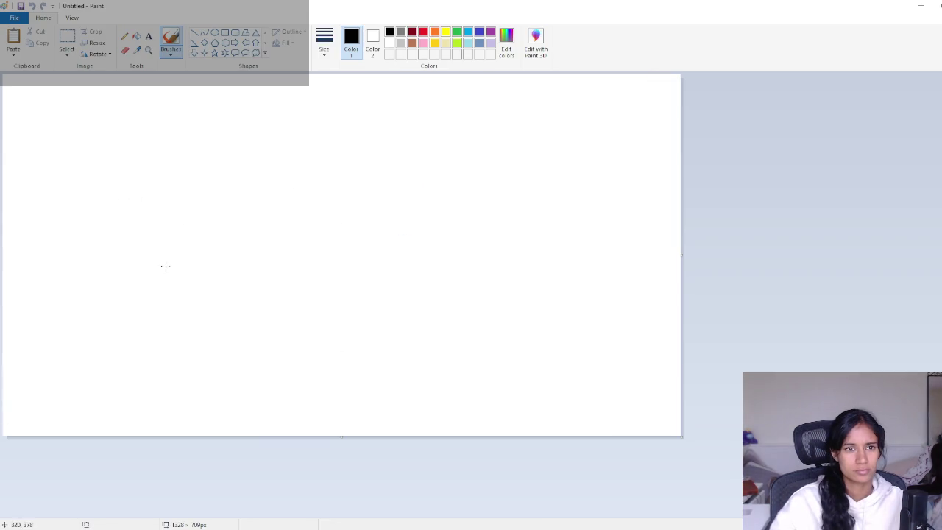
# - Sketch a three-eyed needle in Paint, select the drawing, and return to the SophiasPath sheet
pyautogui.moveTo(297, 200)
pyautogui.mouseDown()
pyautogui.moveTo(317, 373)
pyautogui.moveTo(311, 197)
pyautogui.moveTo(340, 174)
pyautogui.moveTo(275, 134)
pyautogui.moveTo(271, 164)
pyautogui.moveTo(250, 191)
pyautogui.moveTo(294, 199)
pyautogui.moveTo(264, 178)
pyautogui.moveTo(295, 186)
pyautogui.moveTo(283, 152)
pyautogui.moveTo(300, 168)
pyautogui.moveTo(297, 182)
pyautogui.moveTo(333, 171)
pyautogui.moveTo(322, 178)
pyautogui.mouseUp()
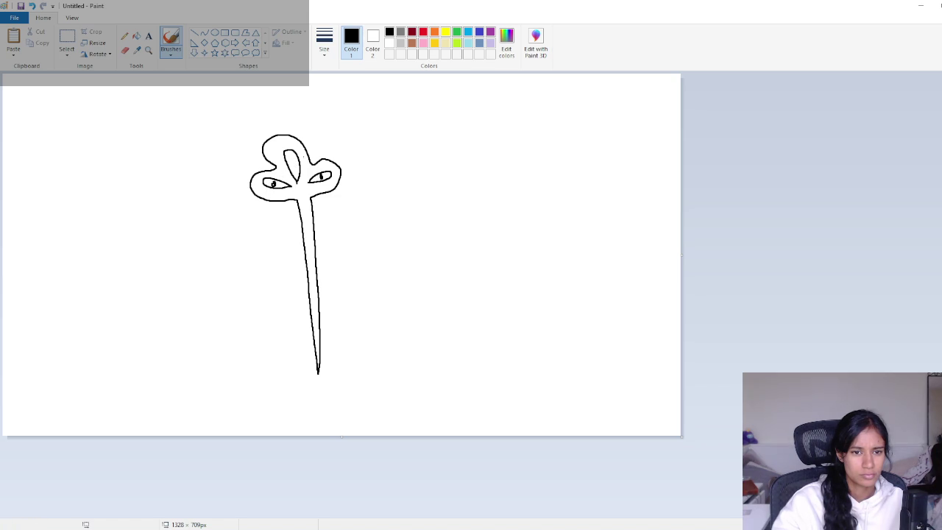
pyautogui.moveTo(297, 164); pyautogui.dragTo(293, 165)
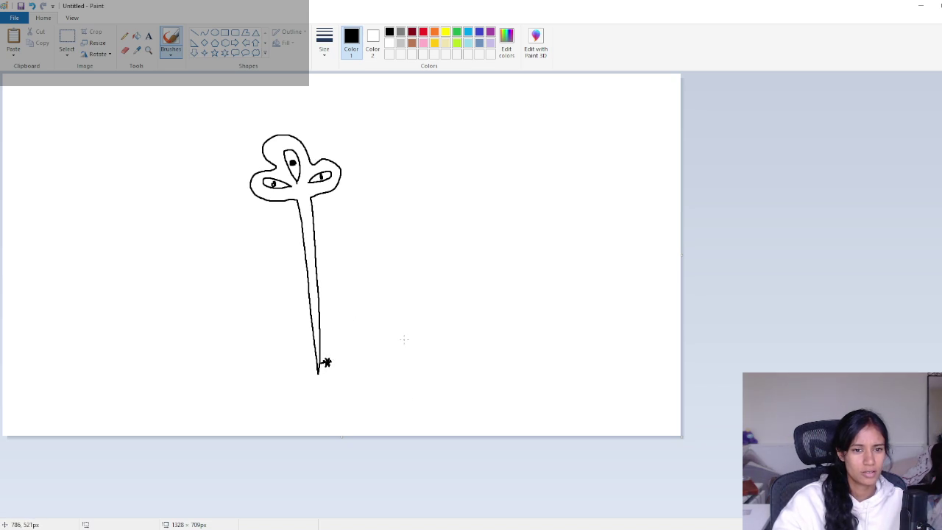
pyautogui.click(67, 40)
pyautogui.moveTo(229, 109)
pyautogui.mouseDown()
pyautogui.moveTo(358, 288)
pyautogui.moveTo(372, 403)
pyautogui.mouseUp()
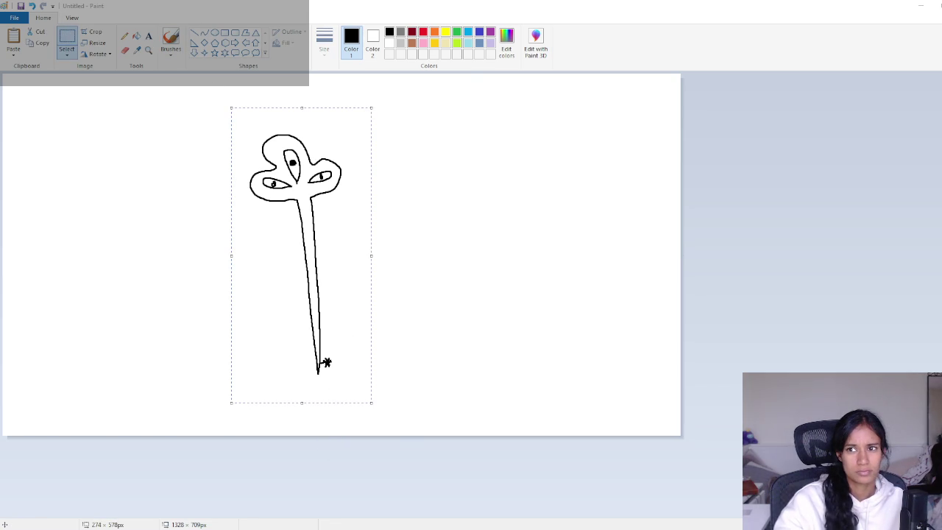
pyautogui.click(921, 6)
pyautogui.click(182, 10)
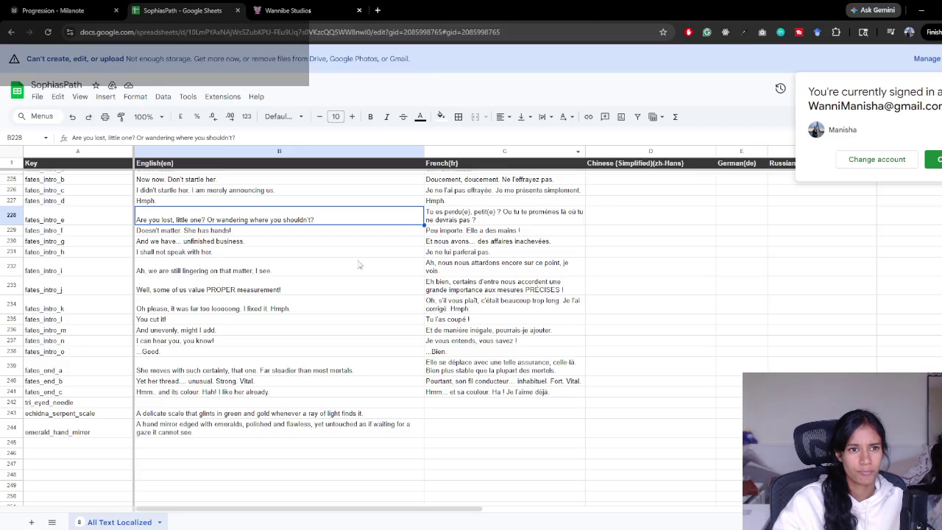
# - Paste the tri_eyed_needle English description into B242, undoing the accidental image paste
pyautogui.click(187, 404)
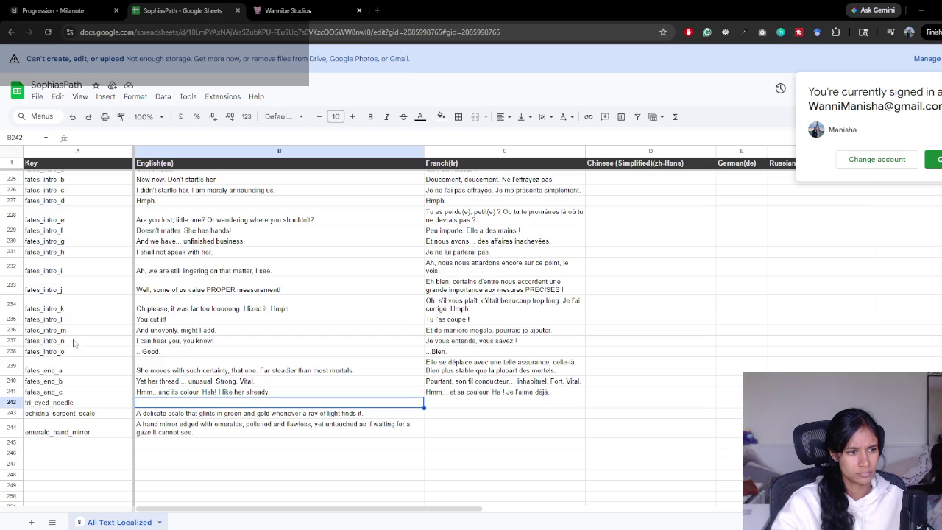
pyautogui.click(249, 413)
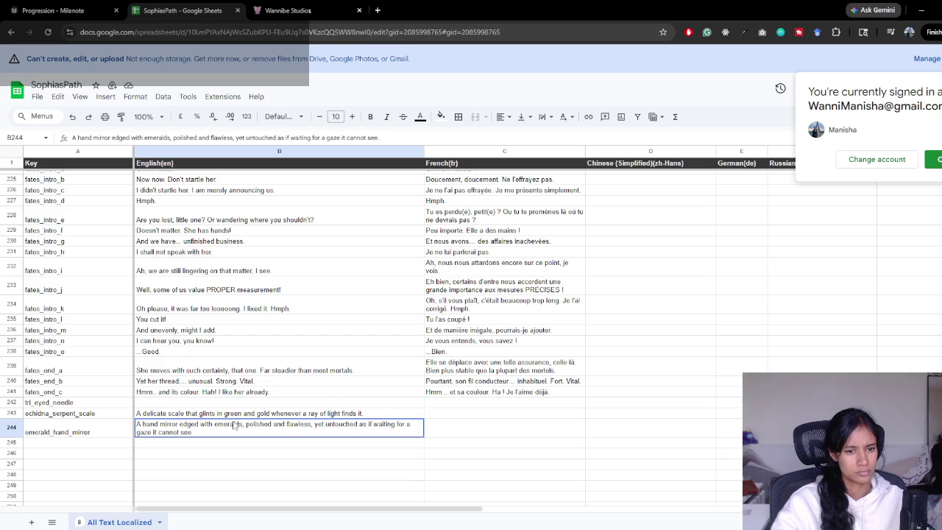
pyautogui.click(228, 403)
pyautogui.hotkey('ctrl', 'v')
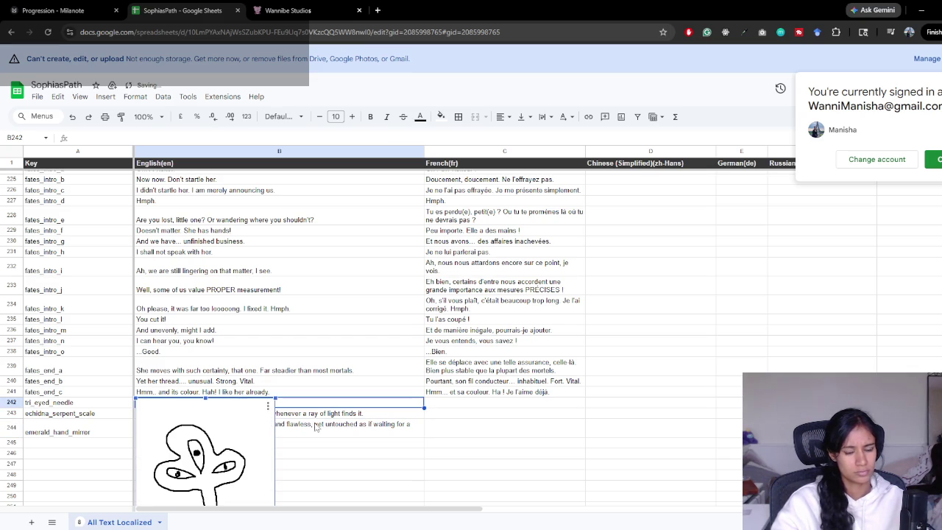
pyautogui.hotkey('ctrl', 'z')
pyautogui.moveTo(285, 528)
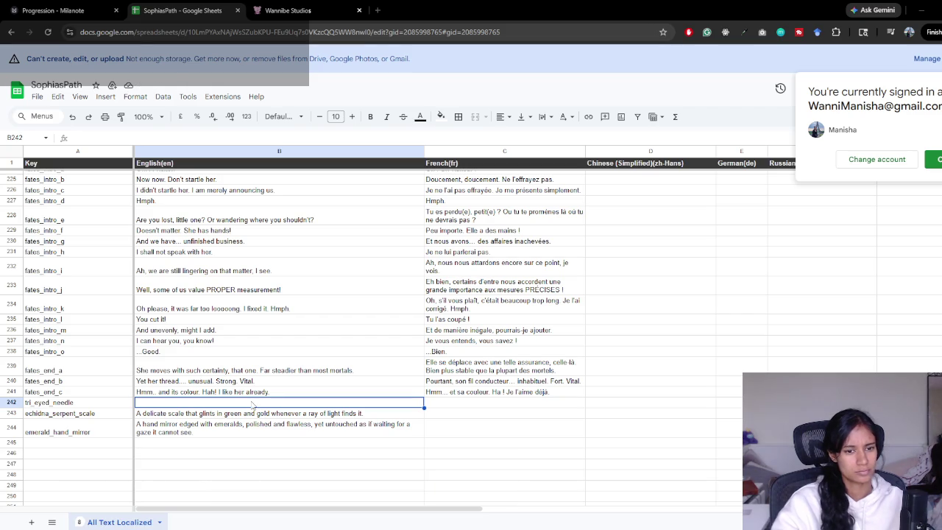
pyautogui.hotkey('ctrl', 'v')
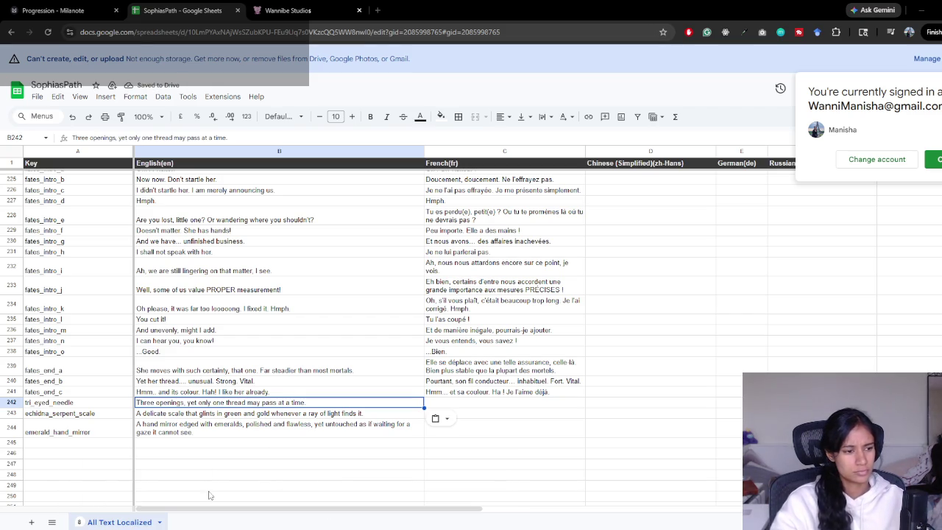
pyautogui.click(272, 434)
# - Fill the C241 French translation formula down to C244
pyautogui.click(471, 394)
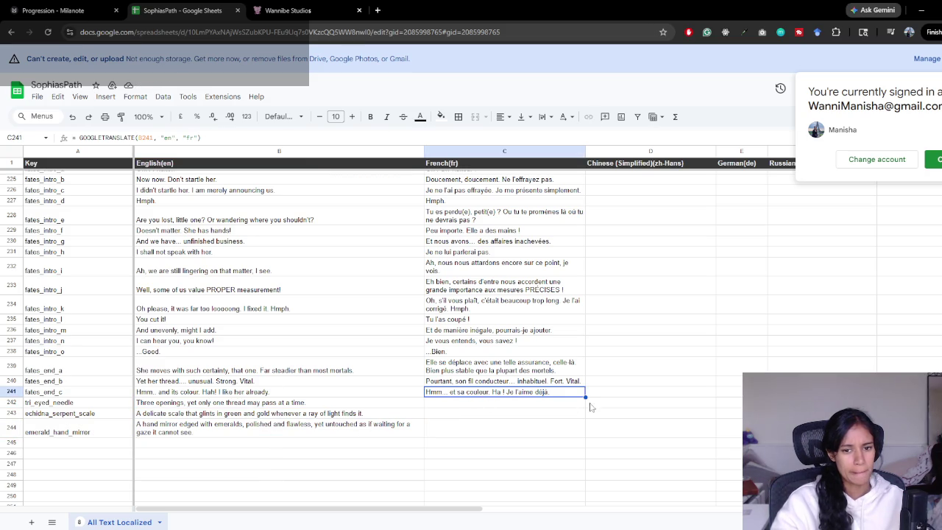
pyautogui.moveTo(586, 395); pyautogui.dragTo(578, 431)
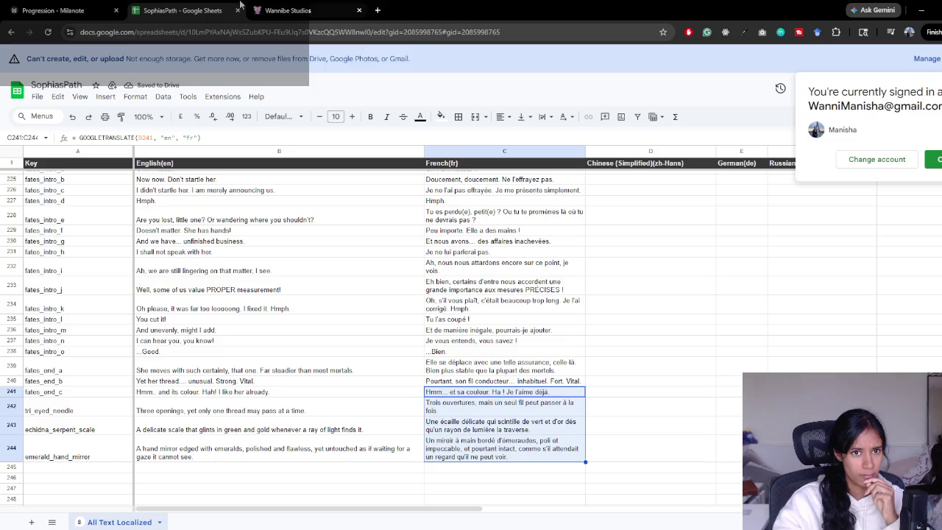
pyautogui.click(76, 8)
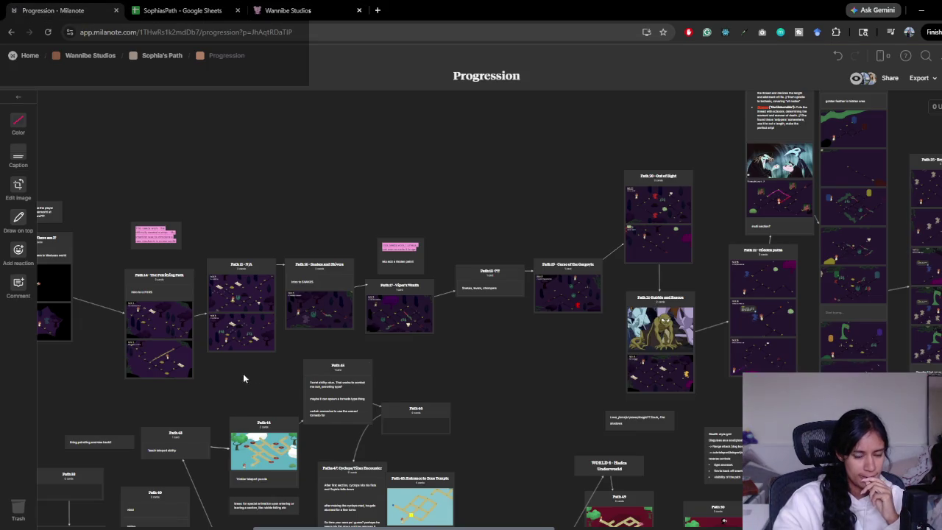
# - Drop a Note into the bottom of the Path 17 – Viper's Wrath card and write its relic label
pyautogui.hscroll(-3, 243, 379)
pyautogui.click(465, 277)
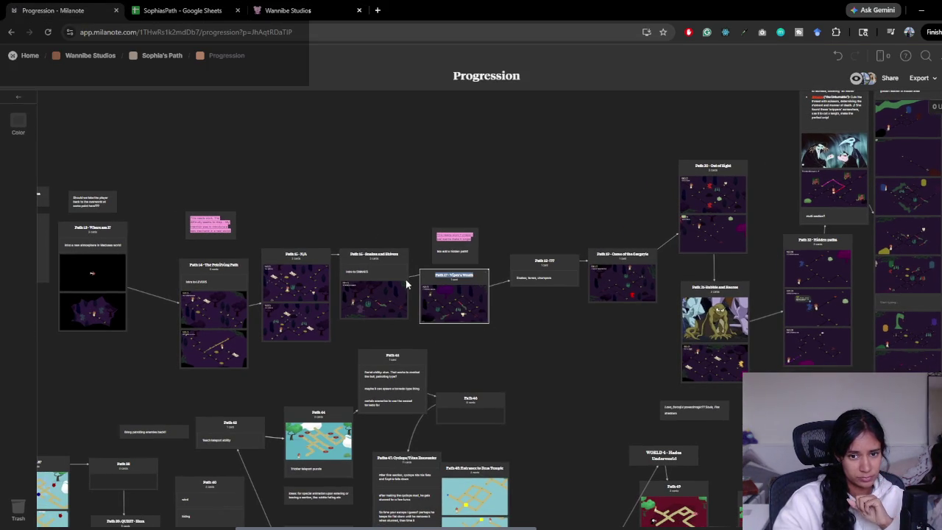
pyautogui.click(427, 290)
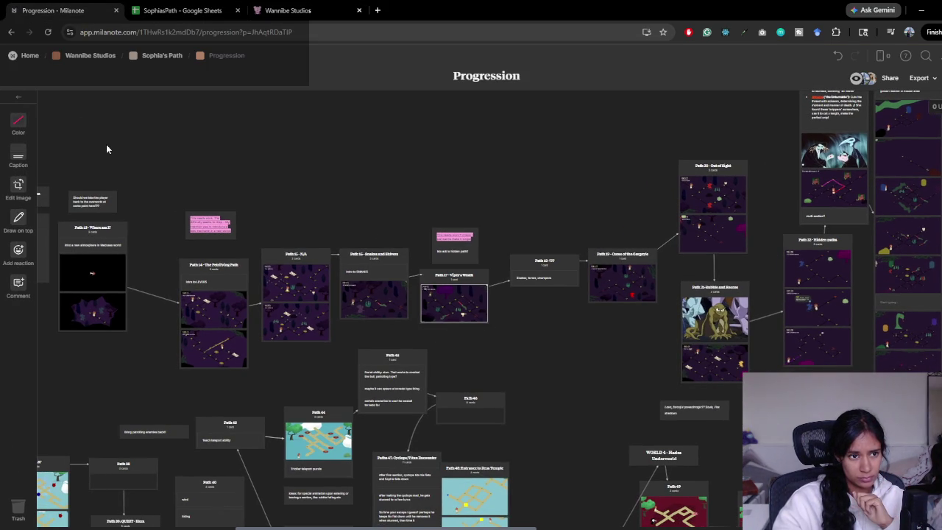
pyautogui.moveTo(34, 126)
pyautogui.mouseDown()
pyautogui.moveTo(454, 307)
pyautogui.moveTo(457, 331)
pyautogui.moveTo(521, 385)
pyautogui.moveTo(473, 334)
pyautogui.mouseUp()
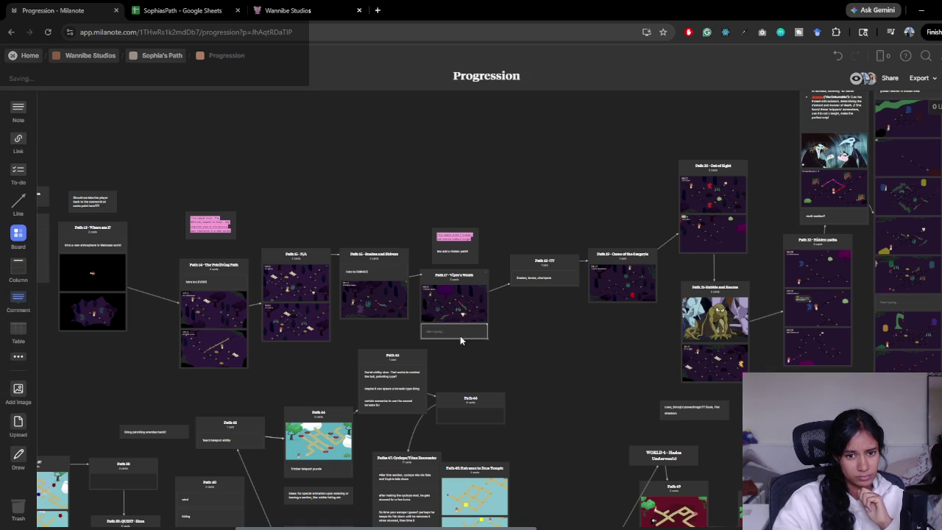
pyautogui.click(442, 333)
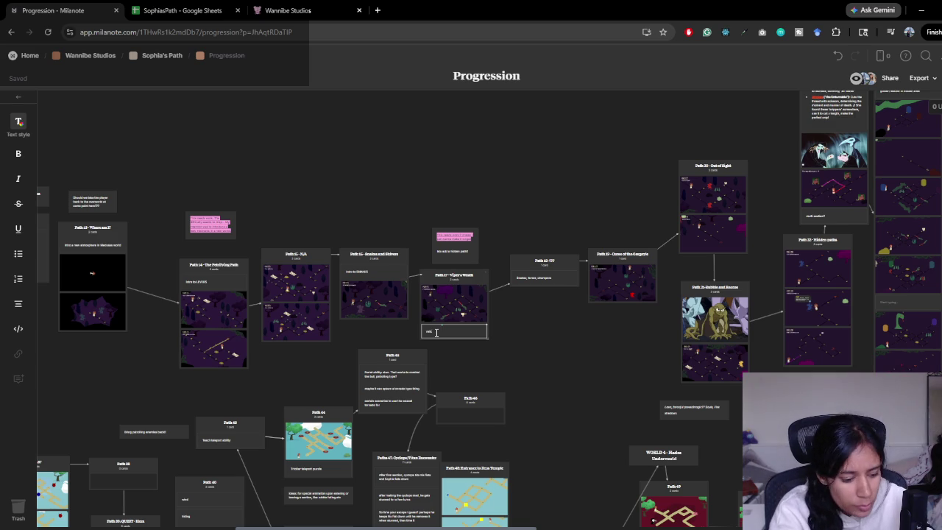
pyautogui.press('Return')
pyautogui.press('BackSpace')
pyautogui.click(515, 360)
pyautogui.hscroll(5, 515, 360)
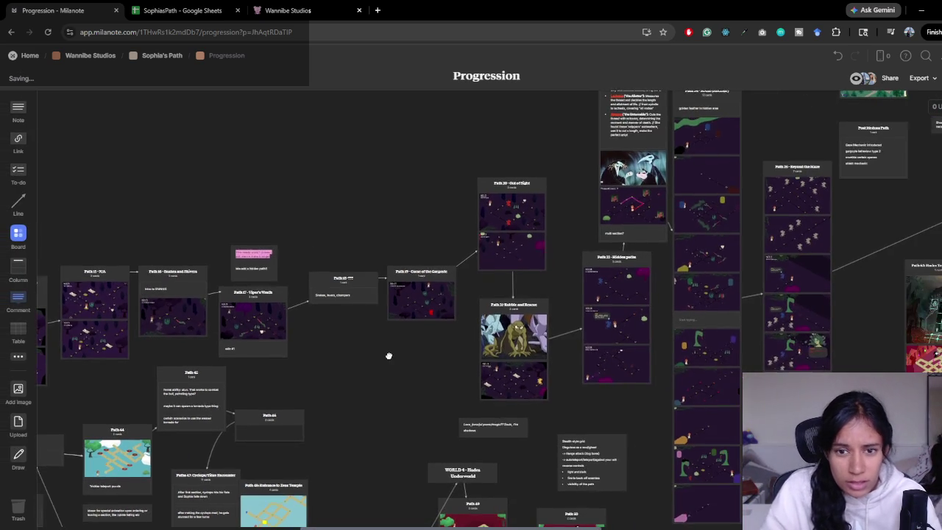
pyautogui.hscroll(7, 388, 355)
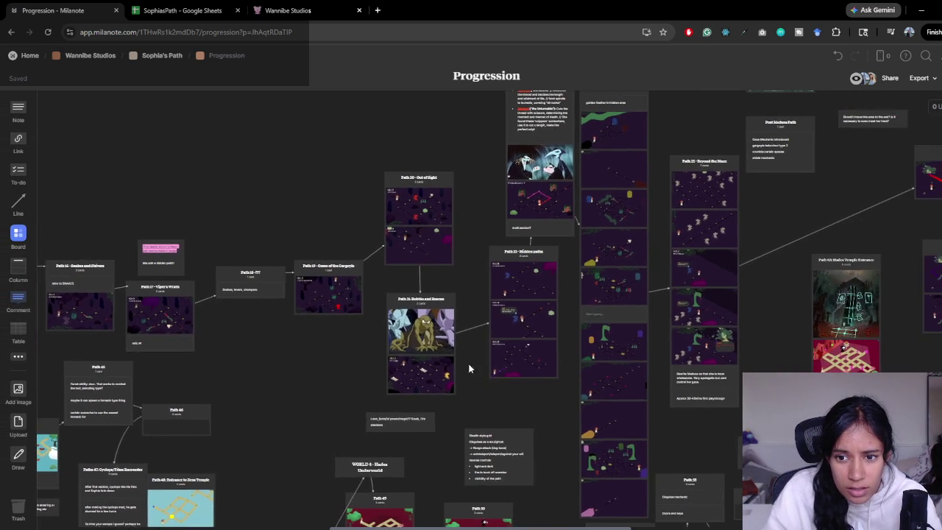
pyautogui.hscroll(10, 354, 364)
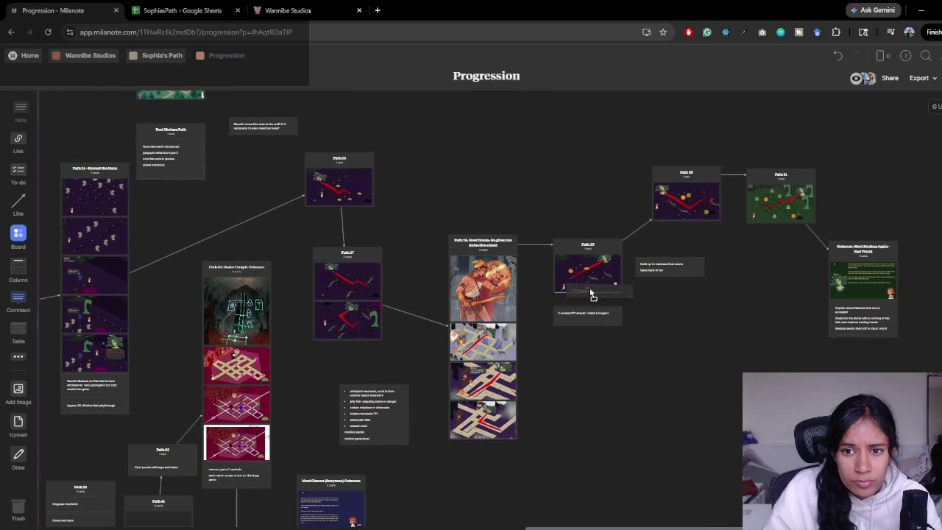
# - Caption the Path 29 card "relic #3"
pyautogui.click(592, 295)
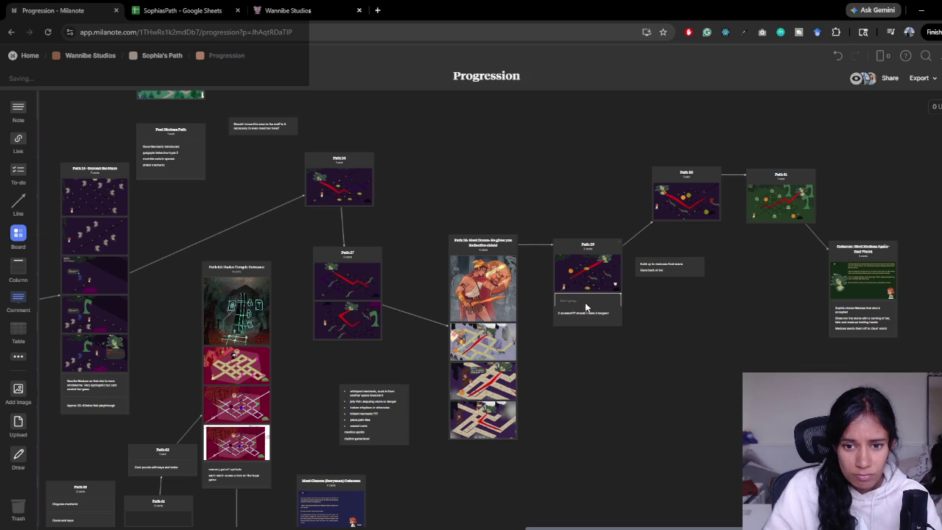
pyautogui.scroll(3, 614, 321)
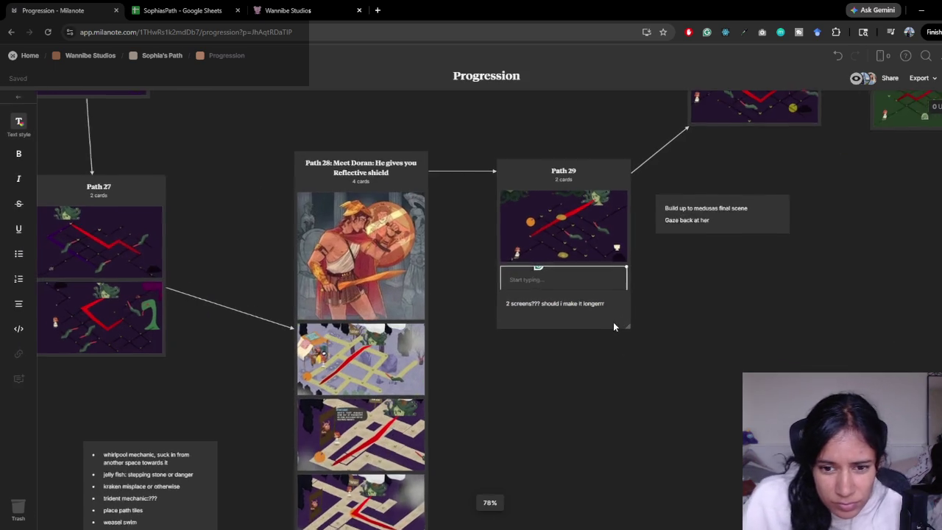
pyautogui.write('relic')
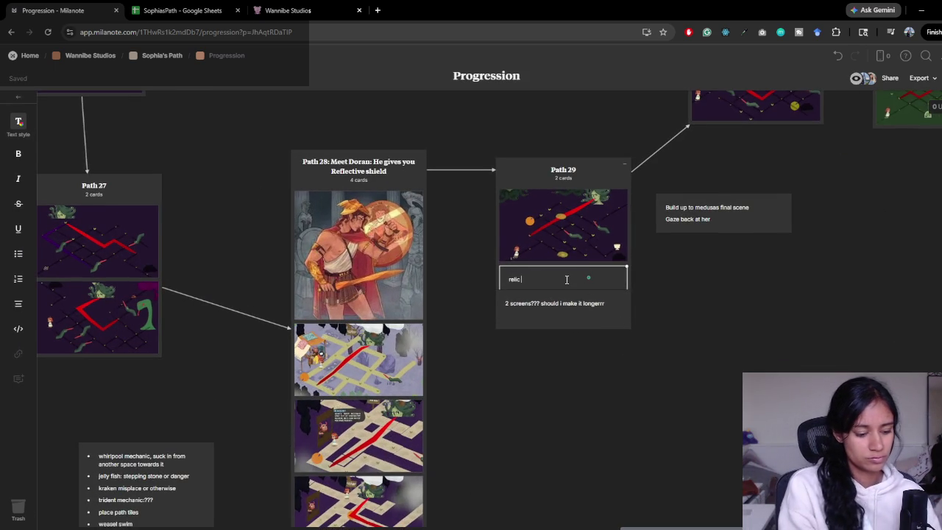
pyautogui.write('3')
pyautogui.click(464, 357)
# - Add a relic line below the 'golden feather in hidden area' text in Path 24
pyautogui.hscroll(-5, 464, 357)
pyautogui.scroll(-3, 478, 368)
pyautogui.scroll(-10, 351, 368)
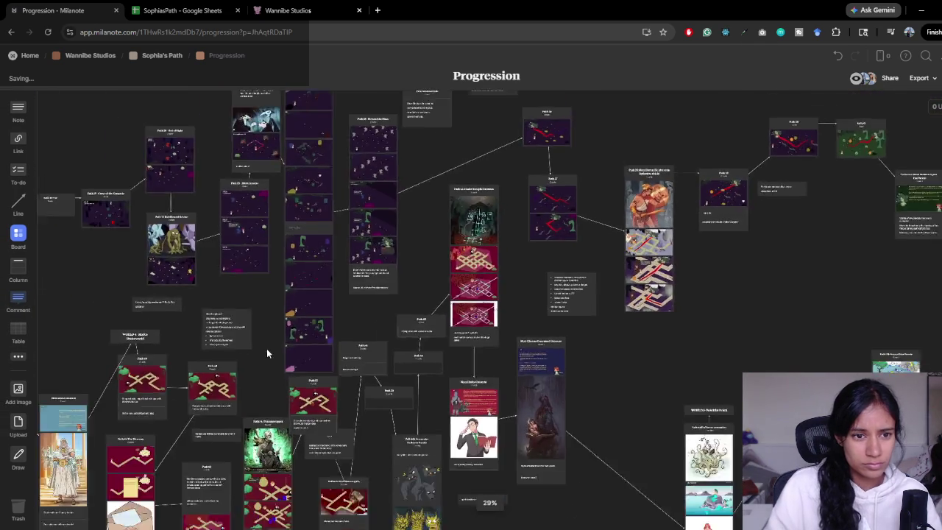
pyautogui.scroll(2, 454, 334)
pyautogui.scroll(3, 401, 308)
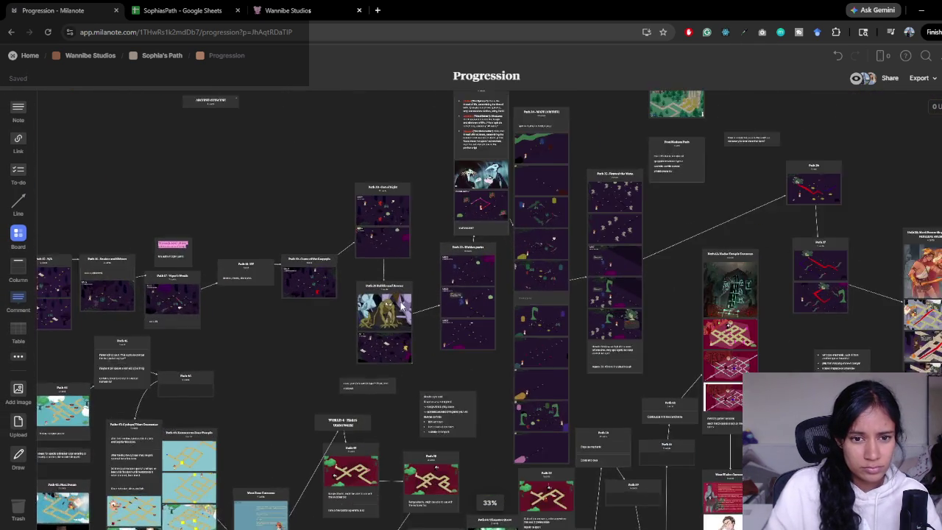
pyautogui.scroll(2, 401, 308)
pyautogui.hscroll(-2, 326, 345)
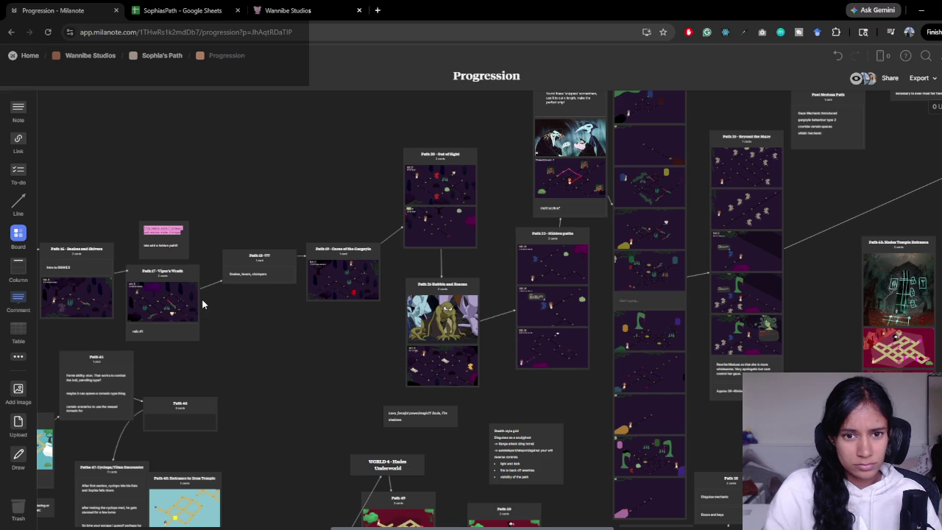
pyautogui.moveTo(527, 410)
pyautogui.mouseDown()
pyautogui.moveTo(353, 405)
pyautogui.moveTo(318, 418)
pyautogui.mouseUp()
pyautogui.moveTo(470, 281)
pyautogui.mouseDown()
pyautogui.moveTo(379, 376)
pyautogui.moveTo(301, 316)
pyautogui.moveTo(220, 291)
pyautogui.moveTo(420, 324)
pyautogui.moveTo(463, 357)
pyautogui.mouseUp()
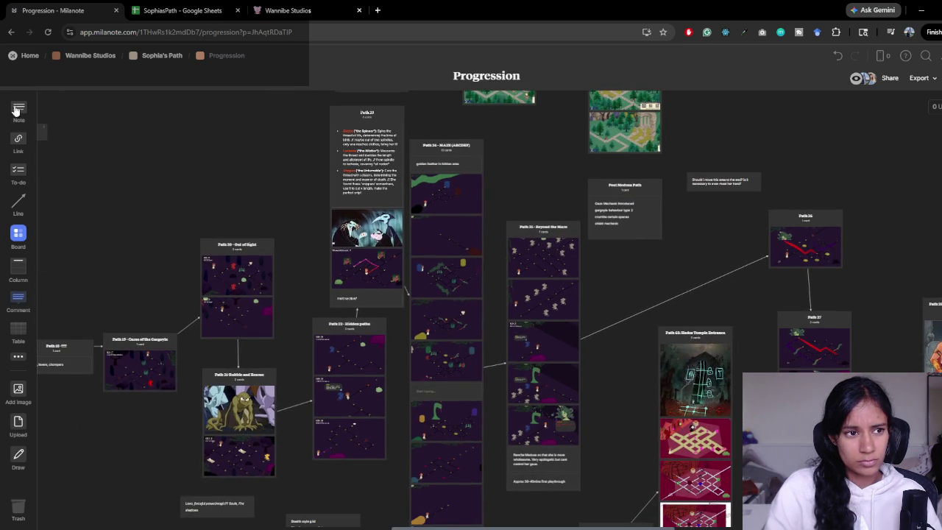
pyautogui.moveTo(431, 171)
pyautogui.mouseDown()
pyautogui.moveTo(437, 179)
pyautogui.moveTo(449, 165)
pyautogui.mouseUp()
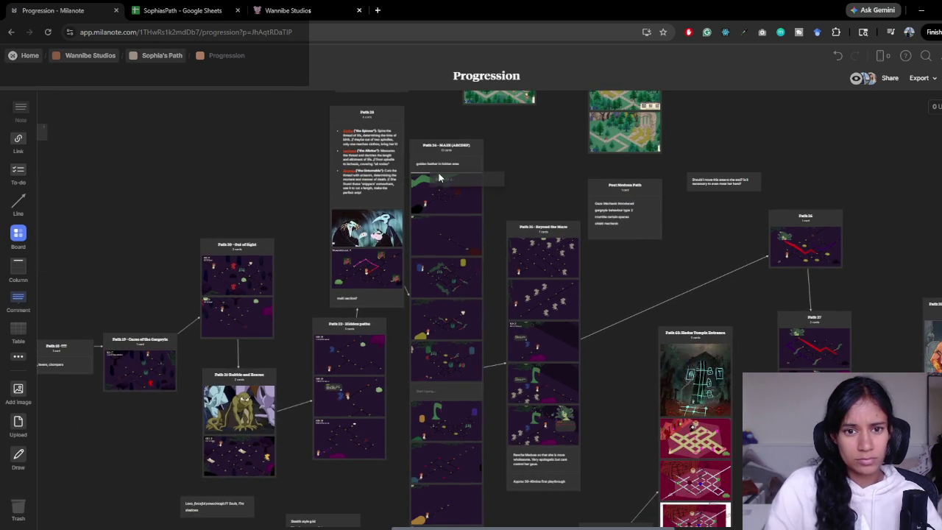
pyautogui.doubleClick(459, 164)
pyautogui.click(465, 163)
pyautogui.press('Return')
pyautogui.write('ed')
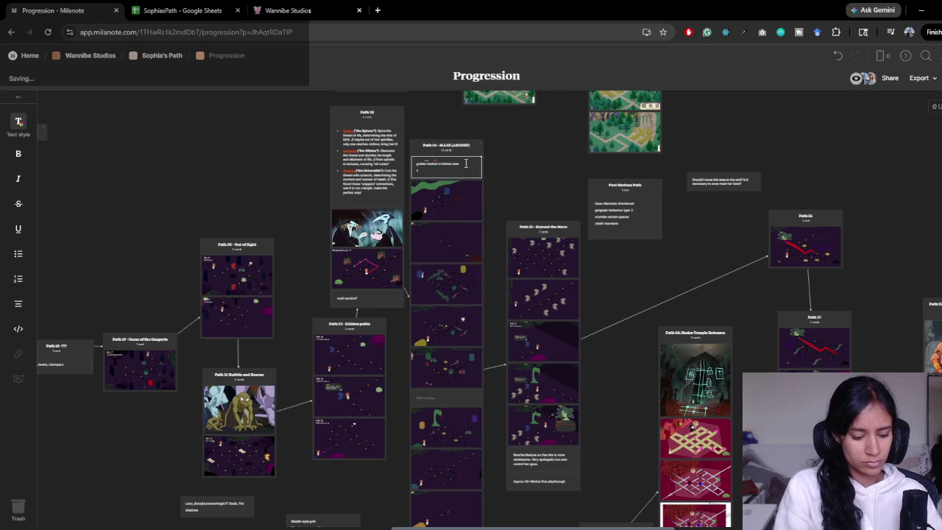
pyautogui.write('d')
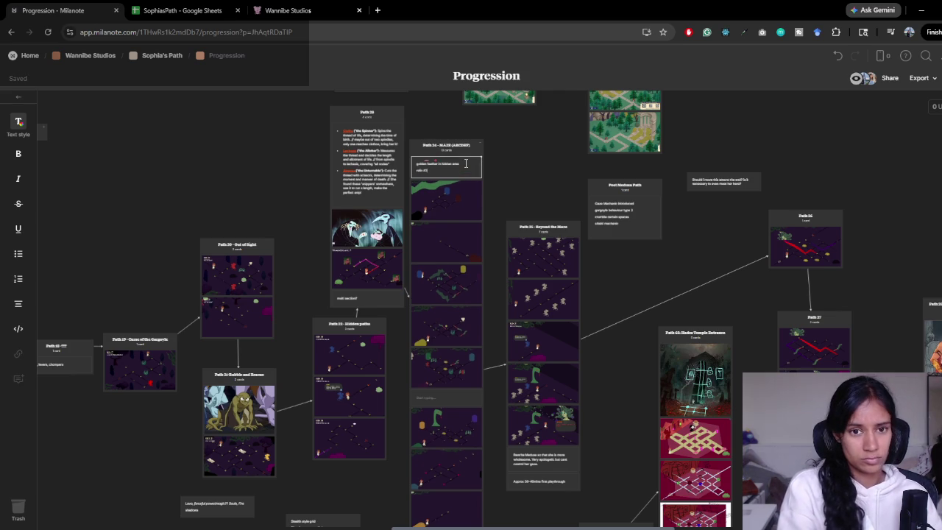
pyautogui.click(512, 166)
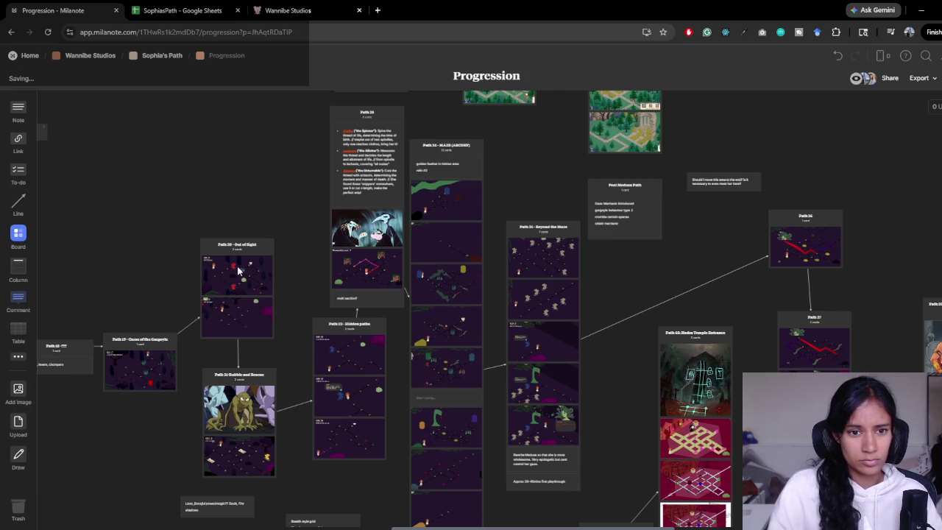
pyautogui.hscroll(-5, 508, 184)
# - Add a short note beneath the images in the Path 19 – Curse of the Gargoyle card
pyautogui.hscroll(-5, 508, 221)
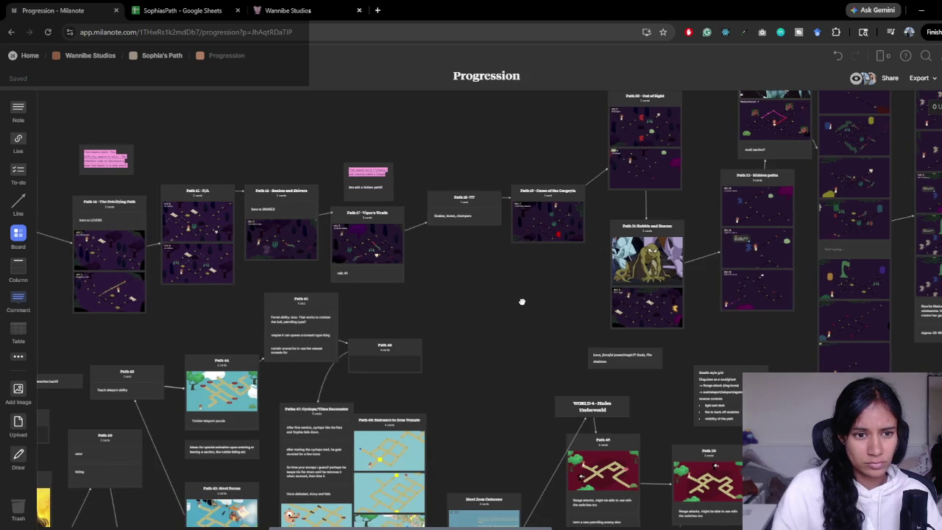
pyautogui.moveTo(515, 301); pyautogui.dragTo(344, 289)
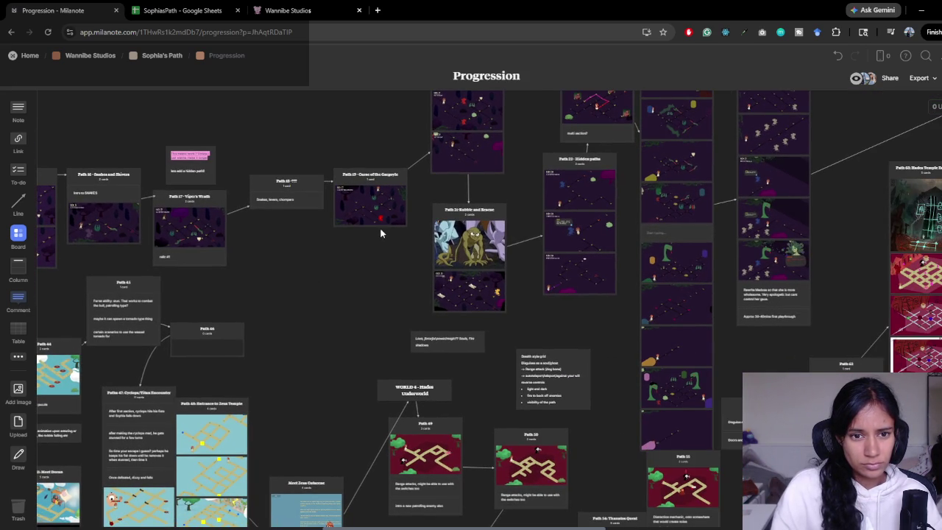
pyautogui.moveTo(19, 110)
pyautogui.mouseDown()
pyautogui.moveTo(374, 225)
pyautogui.moveTo(368, 235)
pyautogui.mouseUp()
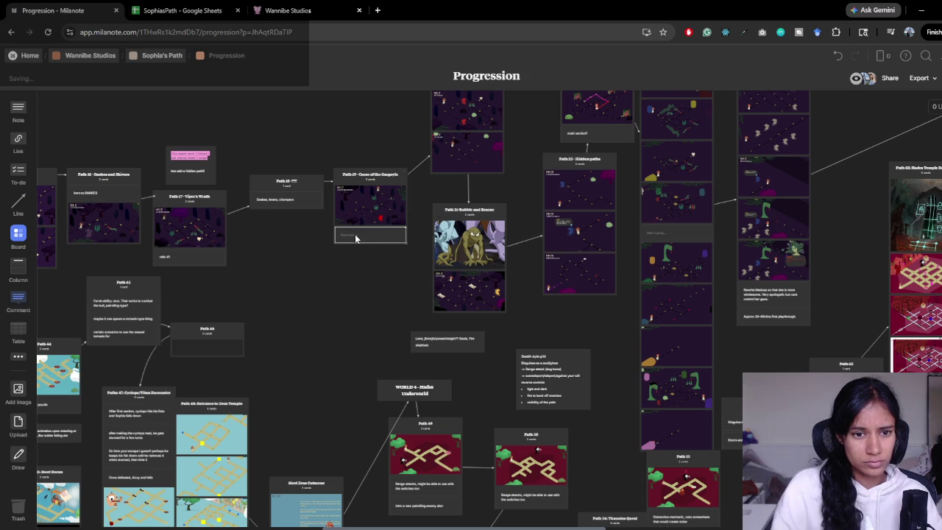
pyautogui.click(355, 236)
pyautogui.write('sd')
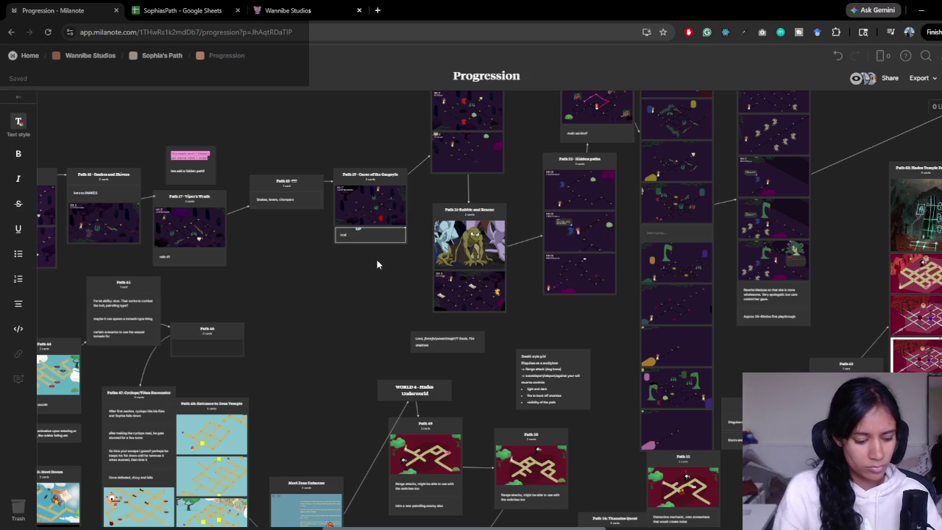
pyautogui.click(392, 248)
# - Drop another empty note at the bottom of a column further right
pyautogui.hscroll(5, 383, 280)
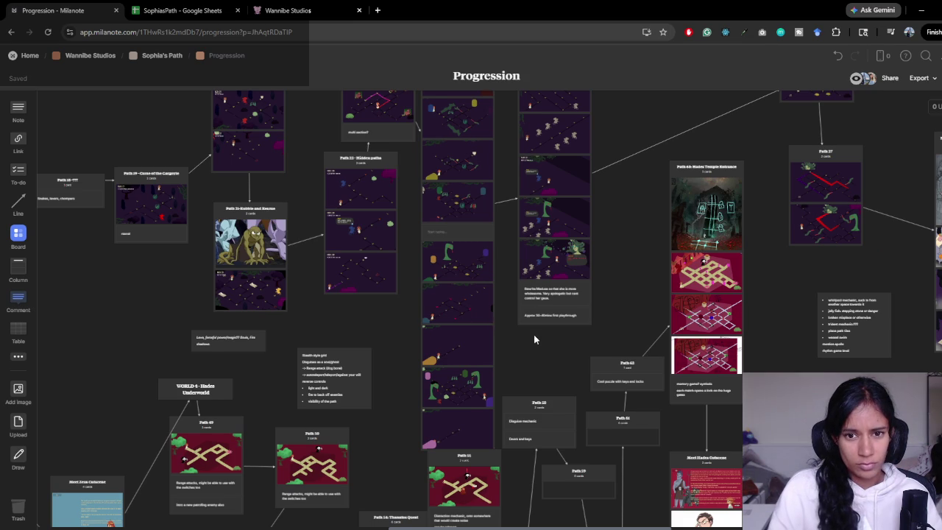
pyautogui.hscroll(10, 533, 338)
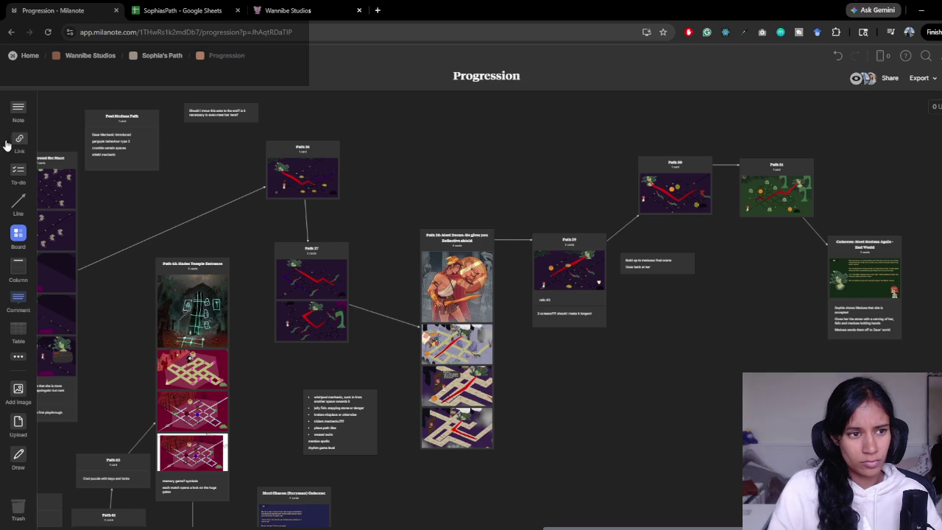
pyautogui.moveTo(21, 110)
pyautogui.mouseDown()
pyautogui.moveTo(205, 246)
pyautogui.moveTo(276, 313)
pyautogui.moveTo(297, 357)
pyautogui.mouseUp()
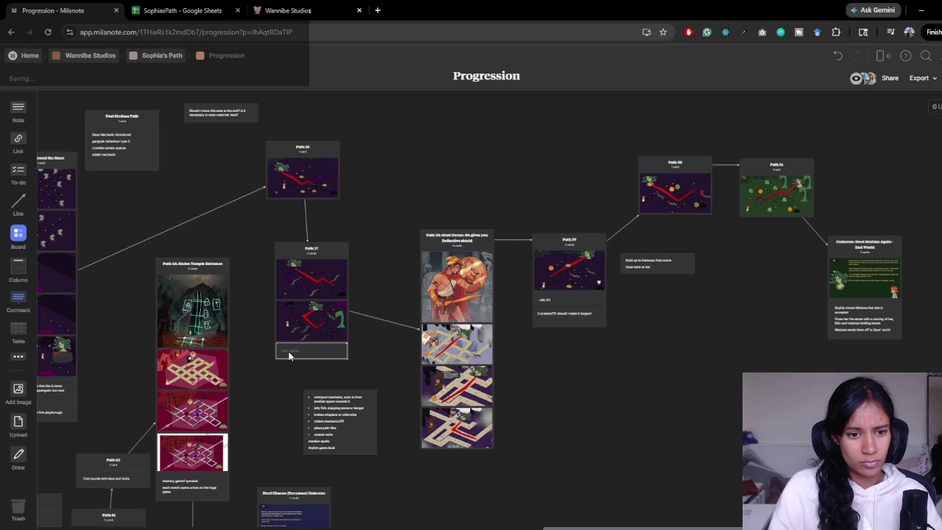
pyautogui.click(288, 352)
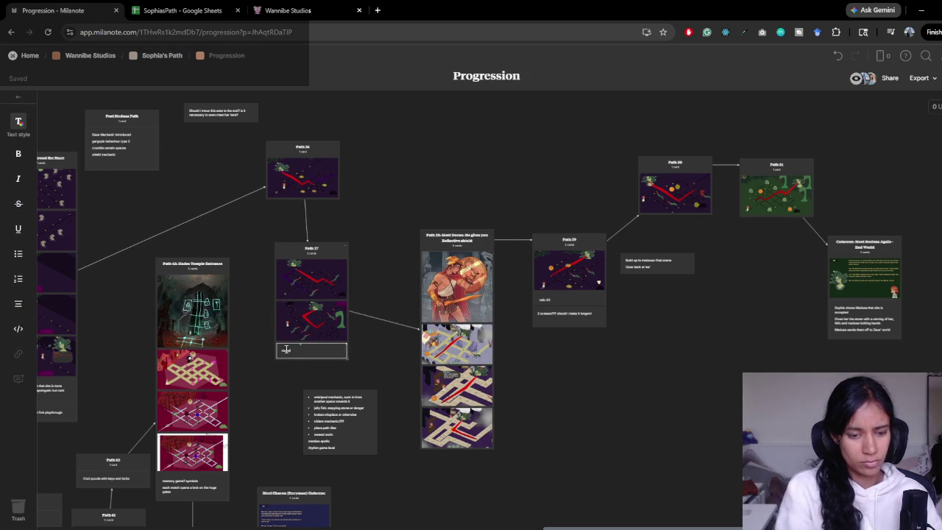
pyautogui.moveTo(259, 244); pyautogui.dragTo(427, 275)
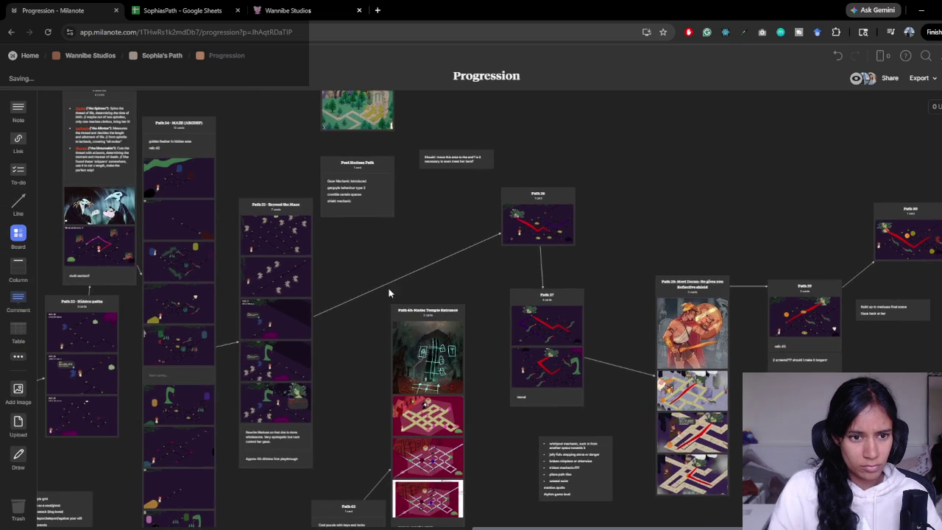
pyautogui.moveTo(236, 307); pyautogui.dragTo(325, 279)
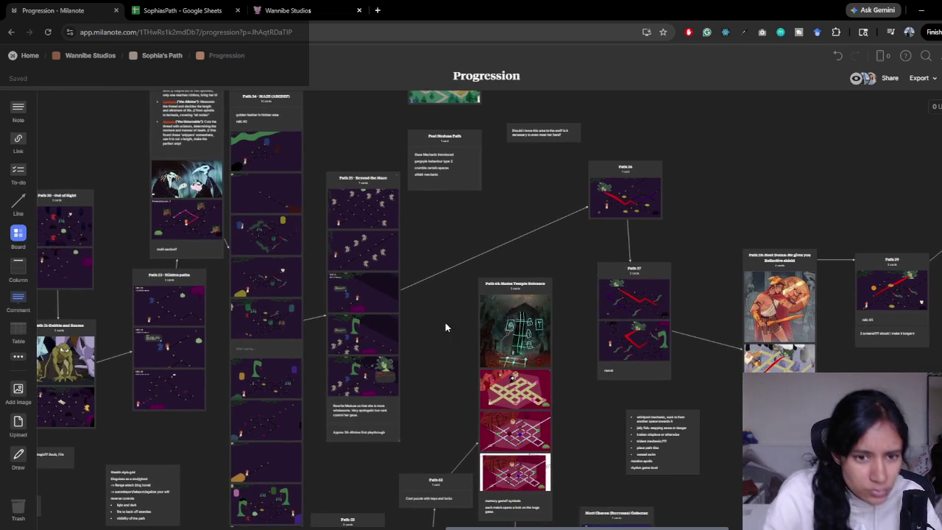
pyautogui.moveTo(430, 357)
pyautogui.mouseDown()
pyautogui.moveTo(551, 357)
pyautogui.moveTo(556, 435)
pyautogui.moveTo(577, 442)
pyautogui.moveTo(715, 370)
pyautogui.mouseUp()
pyautogui.moveTo(252, 396); pyautogui.dragTo(432, 327)
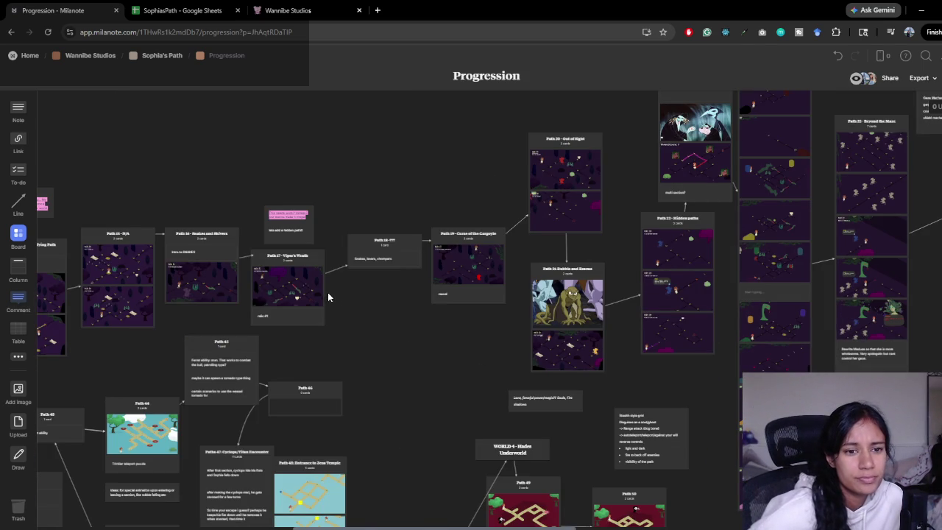
pyautogui.moveTo(346, 300); pyautogui.dragTo(425, 302)
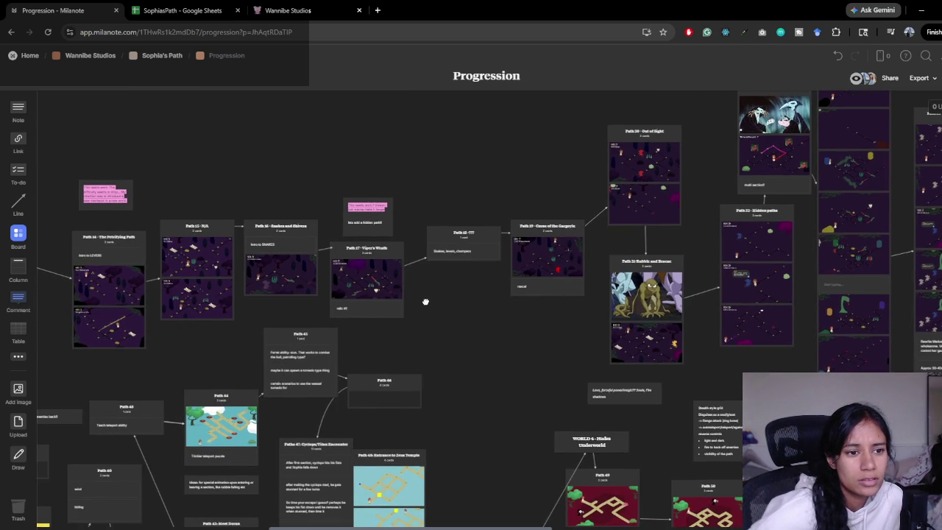
pyautogui.moveTo(563, 340)
pyautogui.mouseDown()
pyautogui.moveTo(366, 319)
pyautogui.moveTo(142, 366)
pyautogui.mouseUp()
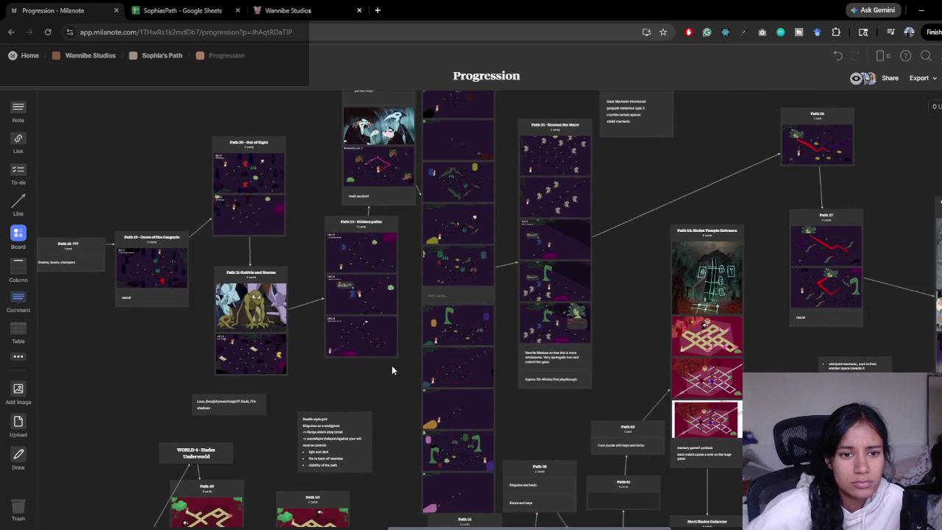
pyautogui.moveTo(377, 363); pyautogui.dragTo(315, 432)
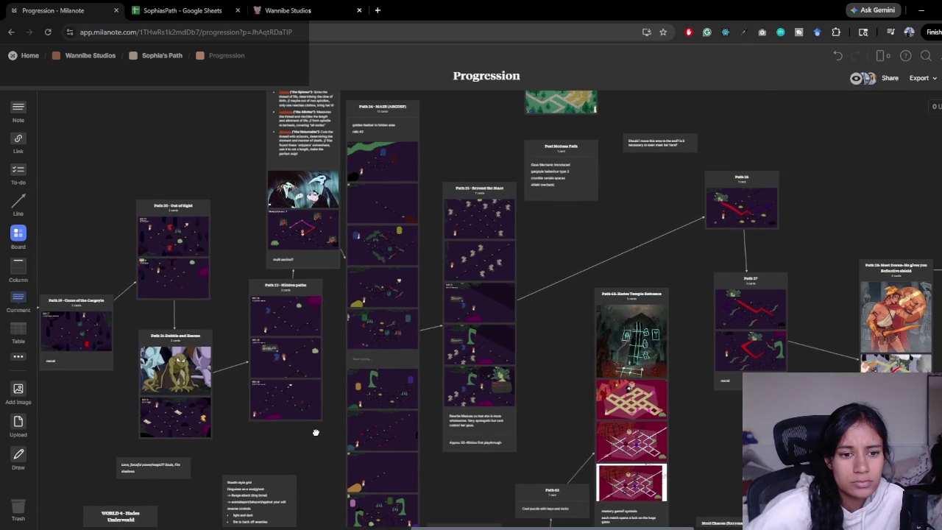
pyautogui.moveTo(336, 328); pyautogui.dragTo(277, 290)
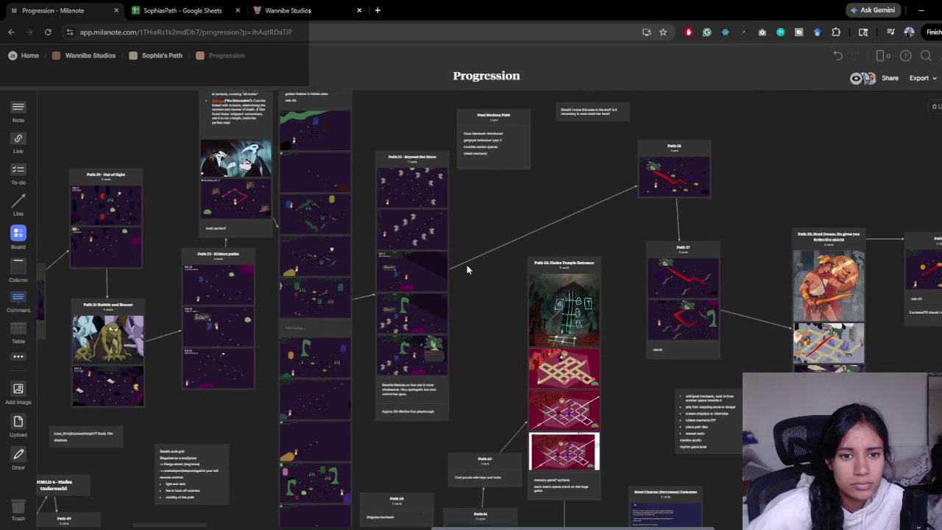
pyautogui.moveTo(470, 292); pyautogui.dragTo(471, 281)
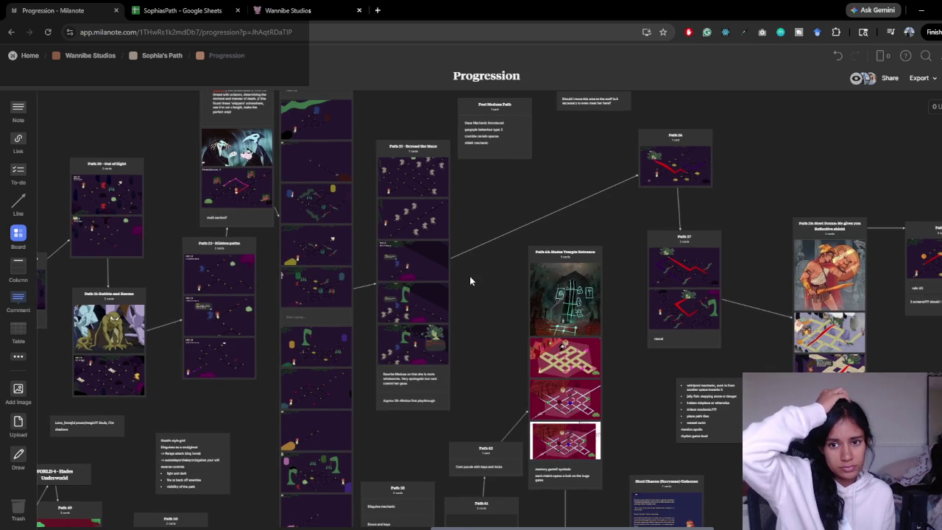
pyautogui.moveTo(624, 288); pyautogui.dragTo(369, 293)
pyautogui.hscroll(-10, 370, 293)
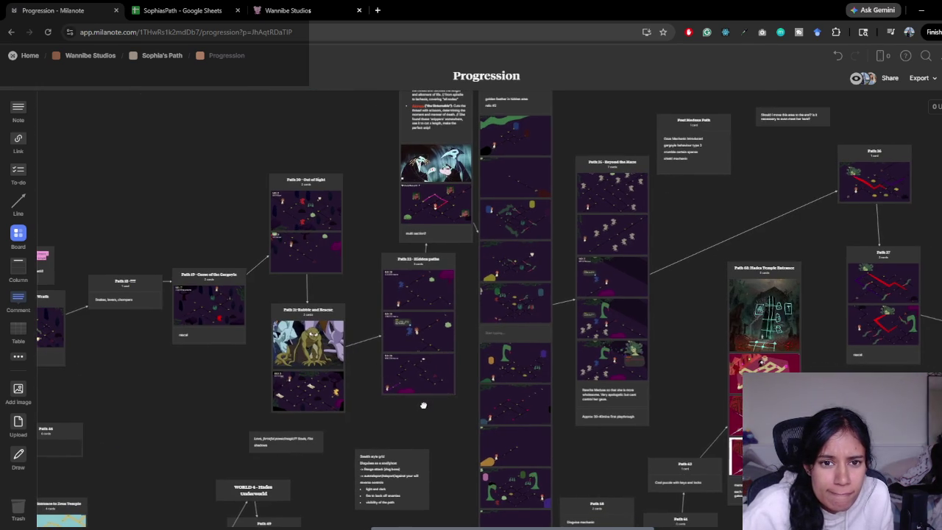
# - Place a note under the Hidden paths card, then switch back to the Unity editor
pyautogui.moveTo(423, 405)
pyautogui.mouseDown()
pyautogui.moveTo(482, 433)
pyautogui.moveTo(554, 331)
pyautogui.mouseUp()
pyautogui.moveTo(20, 111)
pyautogui.mouseDown()
pyautogui.moveTo(610, 252)
pyautogui.moveTo(543, 324)
pyautogui.mouseUp()
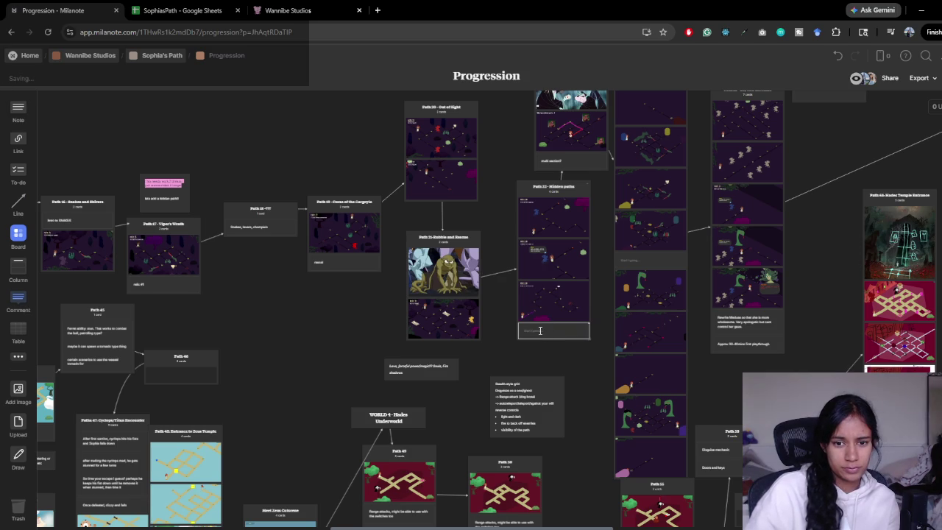
pyautogui.click(540, 333)
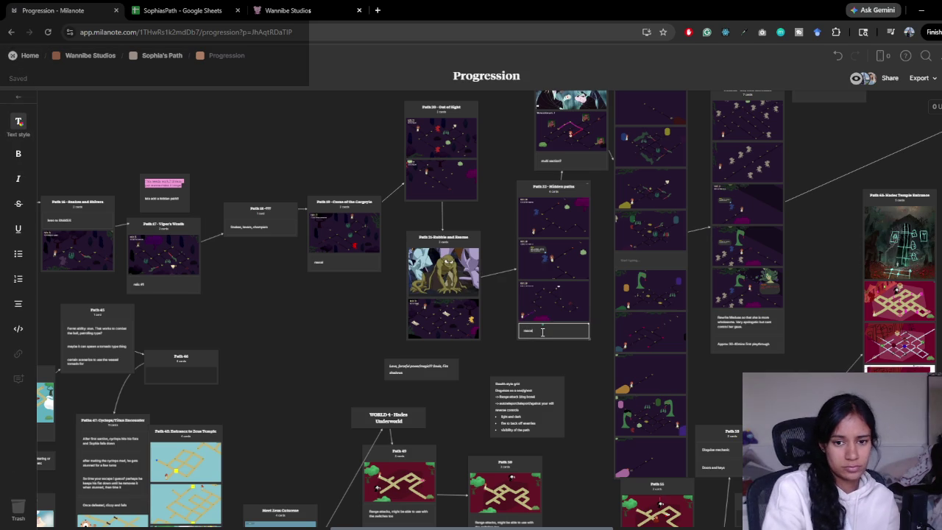
pyautogui.press('Return')
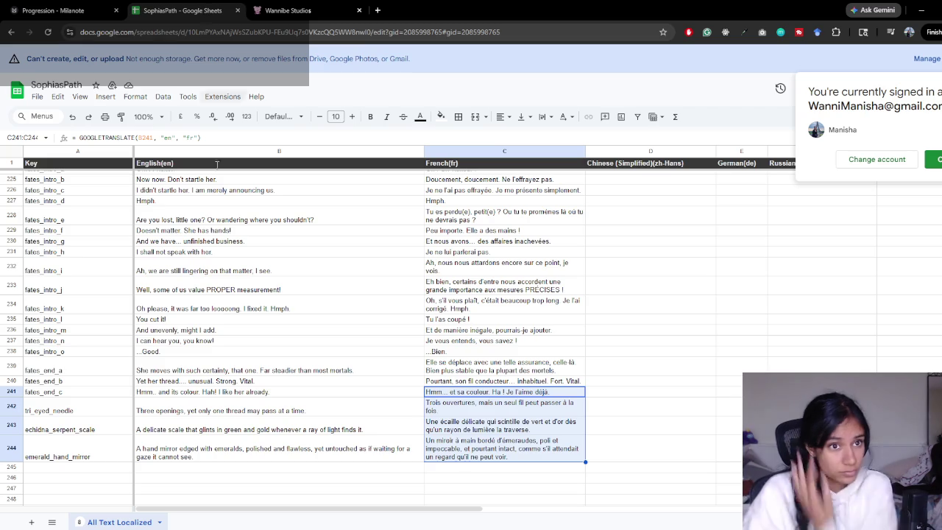
pyautogui.click(184, 10)
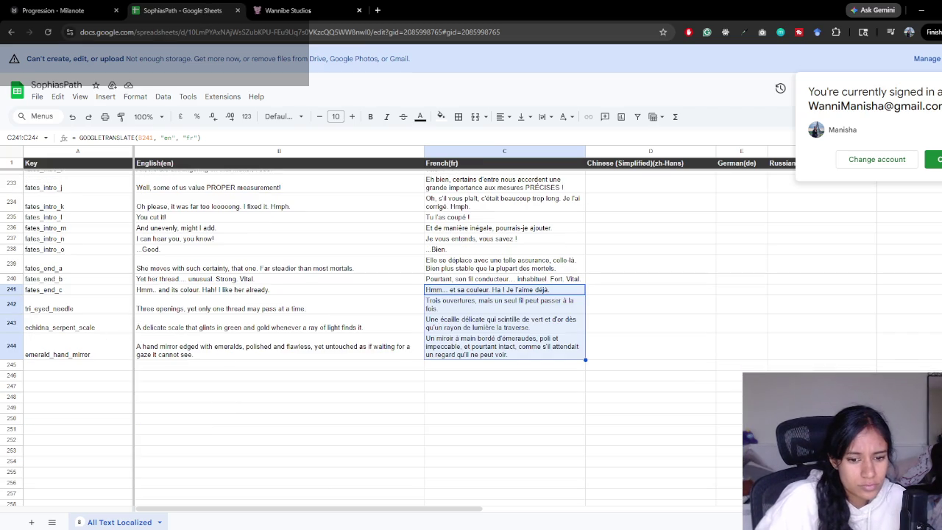
pyautogui.click(387, 490)
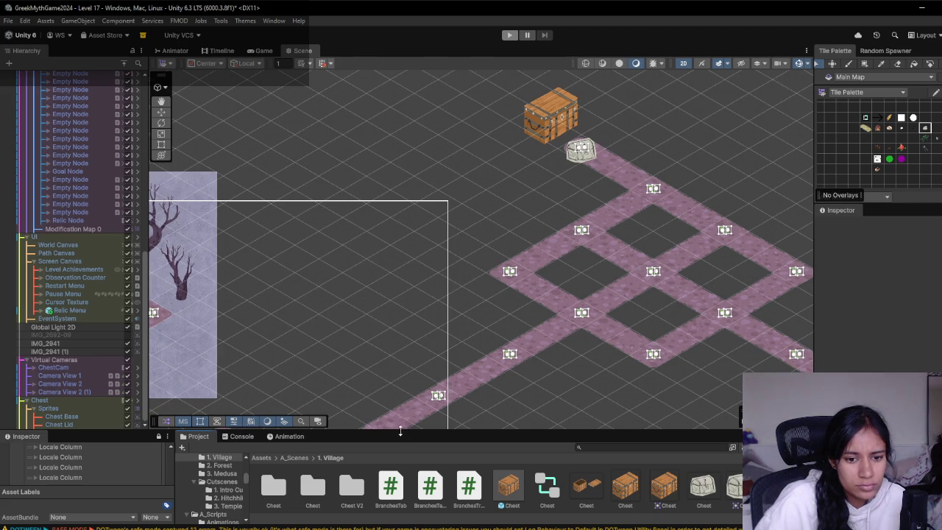
# - Ping the relic node's AcornAmulet collectable in the Project window, then open A_Interactions
pyautogui.moveTo(400, 432); pyautogui.dragTo(405, 357)
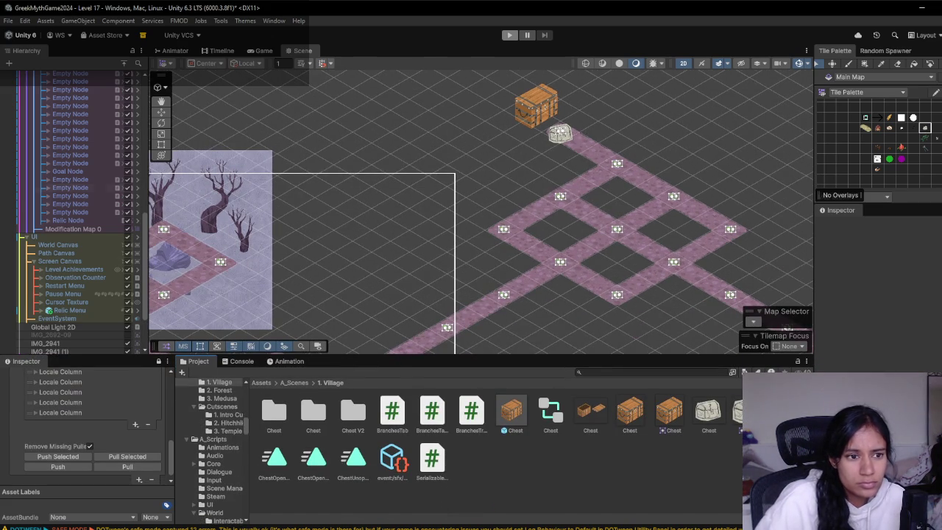
pyautogui.click(560, 133)
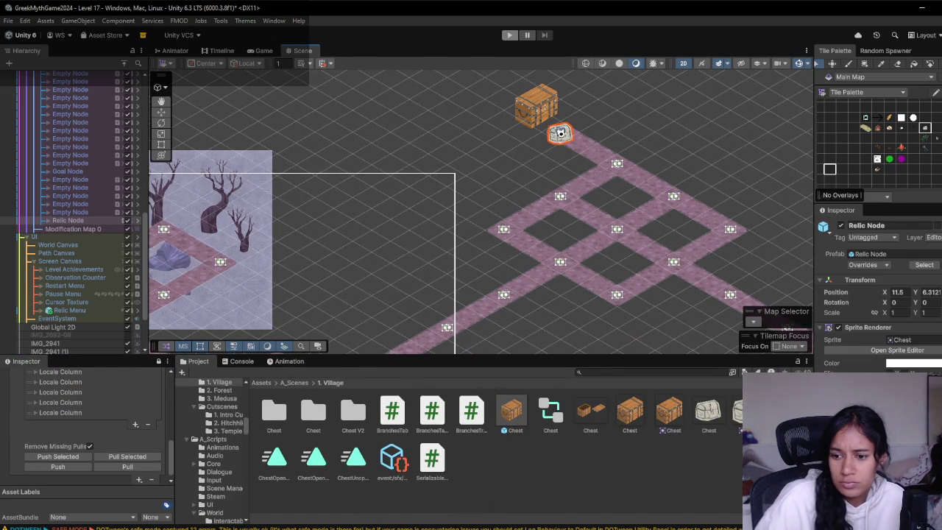
pyautogui.scroll(-4, 934, 368)
pyautogui.click(906, 377)
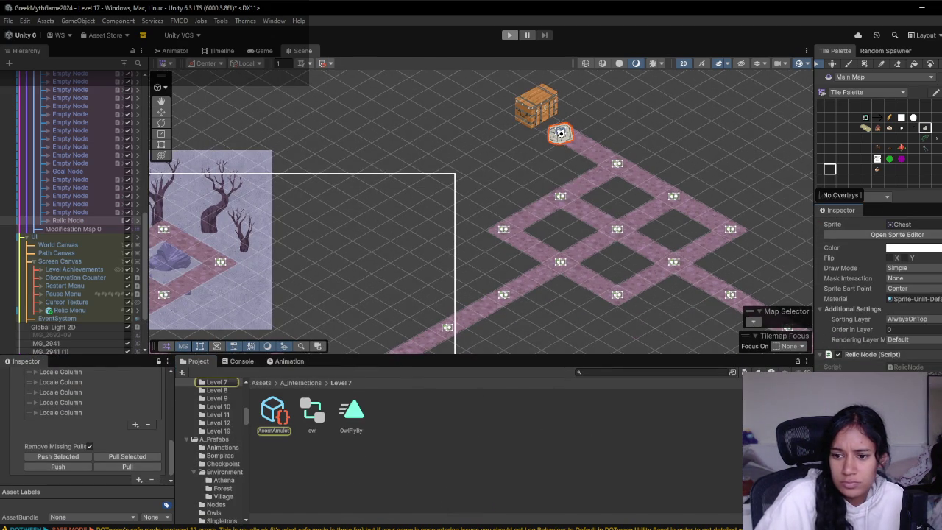
pyautogui.click(274, 412)
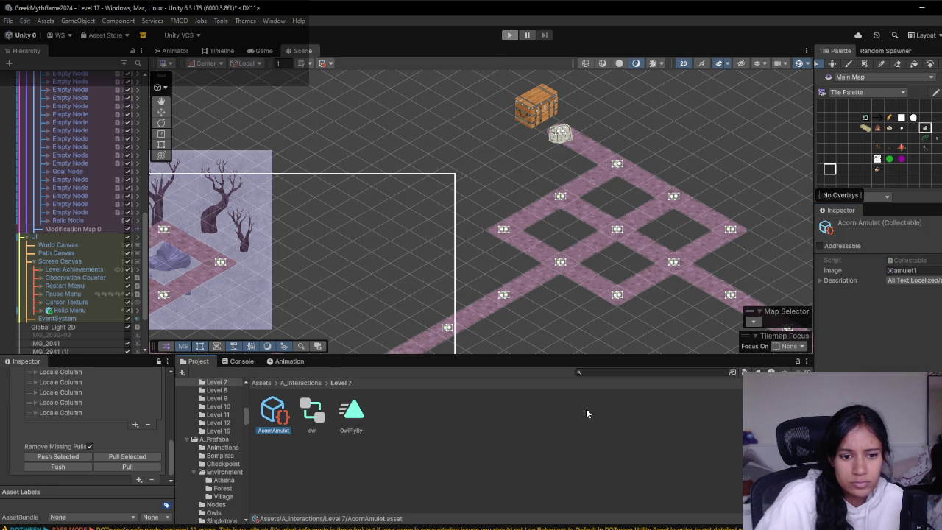
pyautogui.click(388, 401)
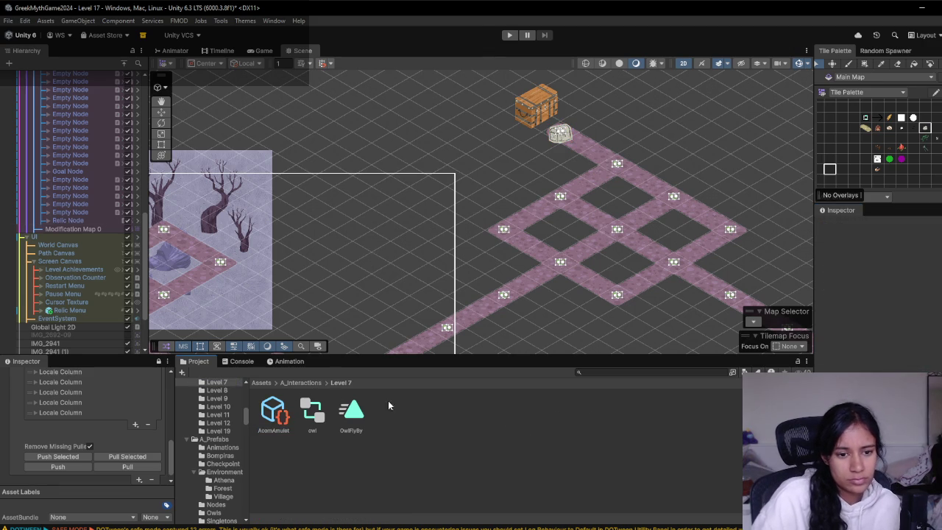
pyautogui.click(314, 382)
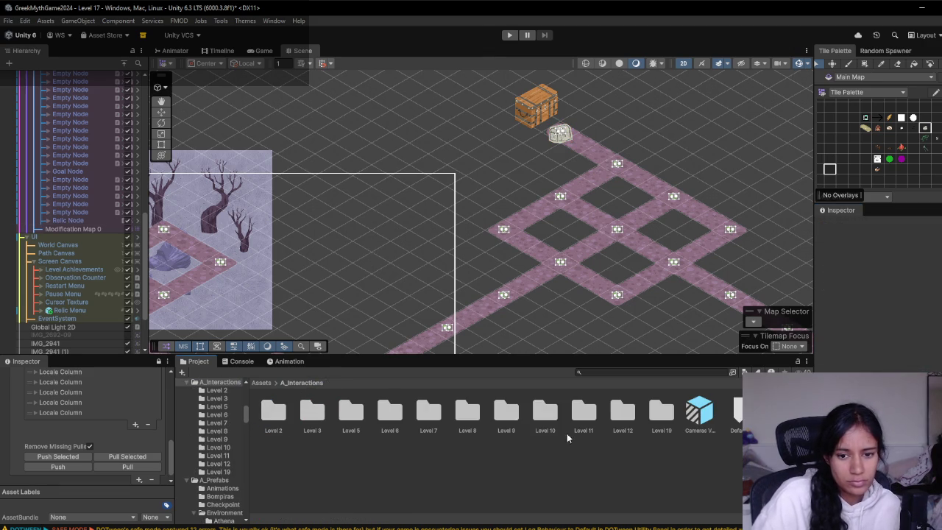
# - Create a Level 17 folder in A_Interactions and paste a copy of AcornAmulet into it
pyautogui.rightClick(616, 444)
pyautogui.moveTo(667, 160)
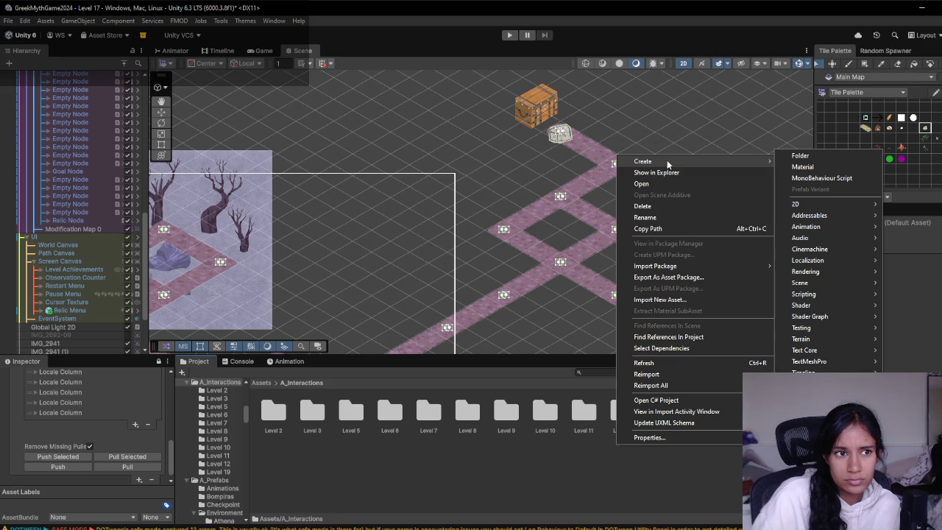
pyautogui.click(803, 156)
pyautogui.write('Level 17')
pyautogui.press('Return')
pyautogui.doubleClick(666, 417)
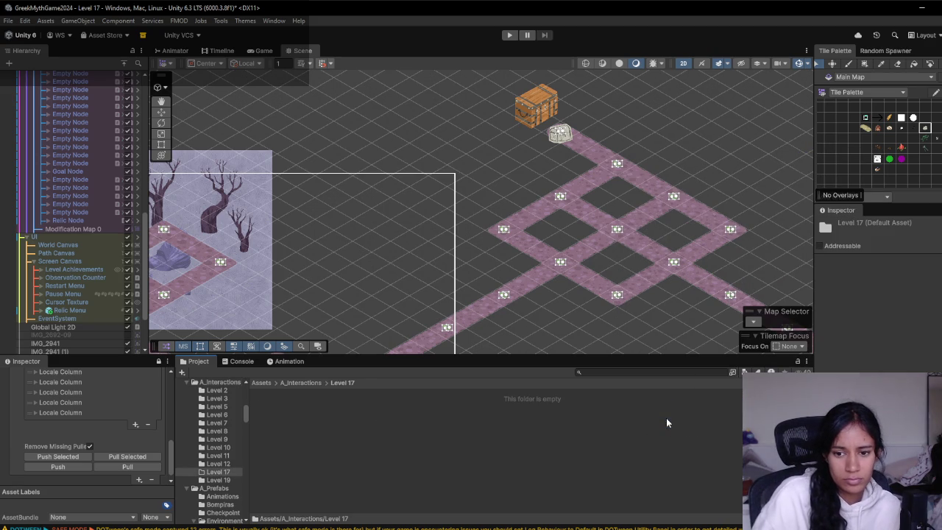
pyautogui.hotkey('ctrl', 'v')
# - Rename the Level 19 folder to Level 23, then select the AcornAmulet copy in Level 17
pyautogui.click(312, 382)
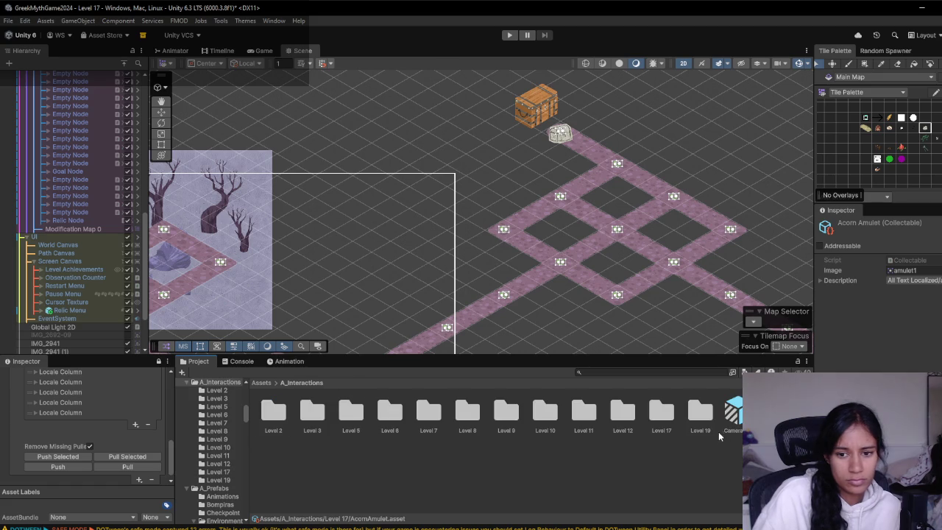
pyautogui.doubleClick(711, 421)
pyautogui.scroll(10, 94, 125)
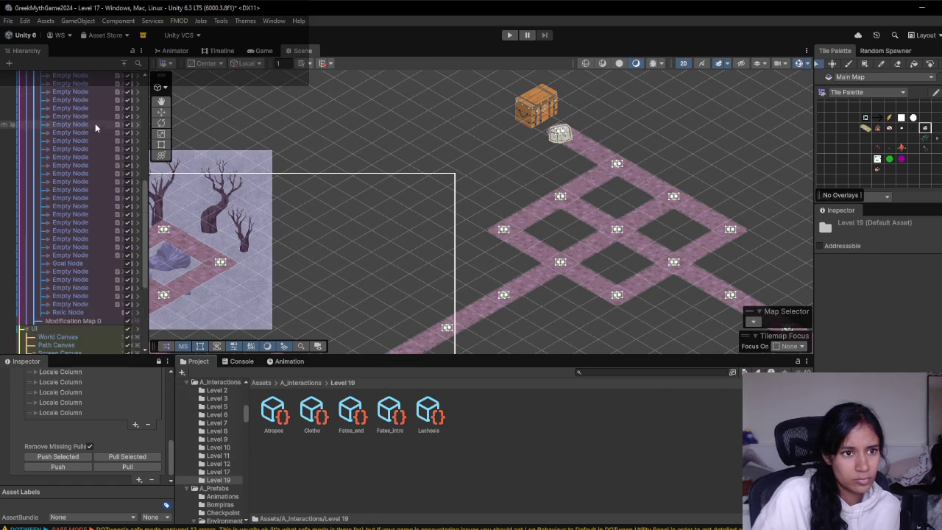
pyautogui.scroll(-5, 64, 104)
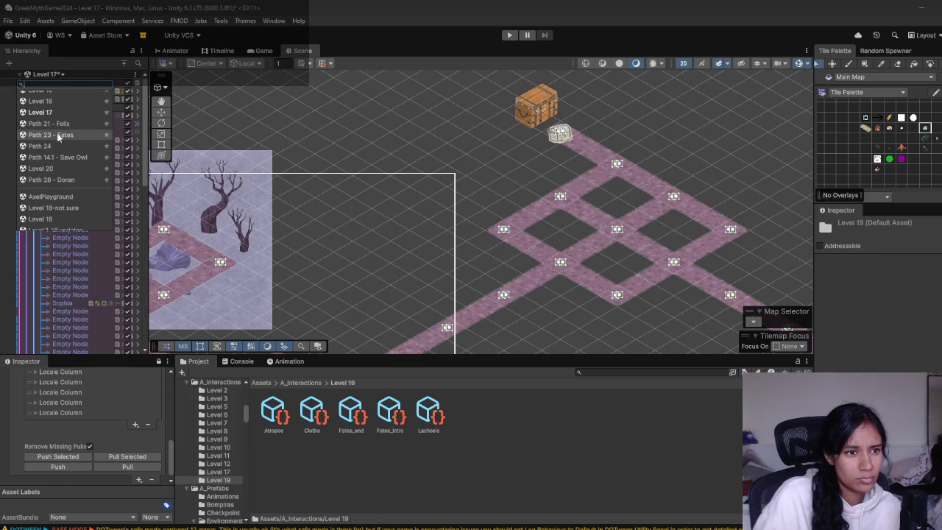
pyautogui.click(331, 392)
pyautogui.press('BackSpace')
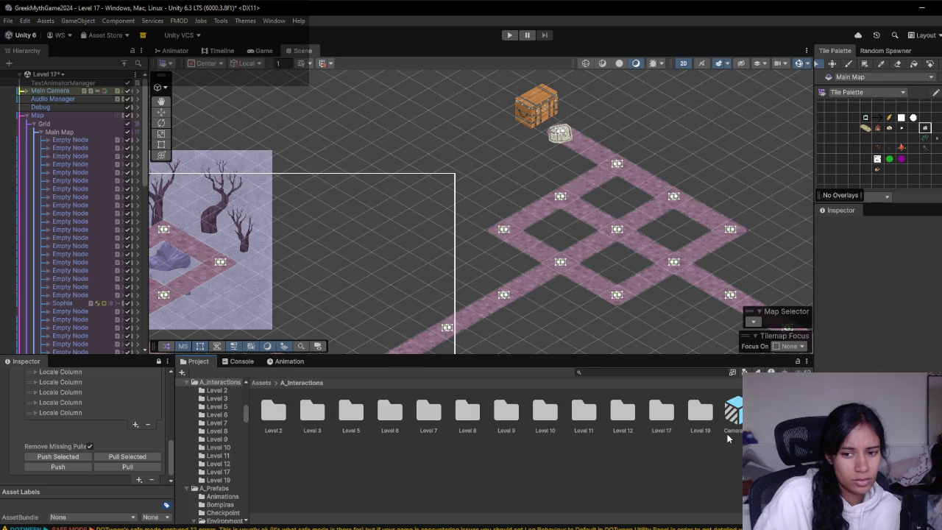
pyautogui.click(701, 423)
pyautogui.write('23')
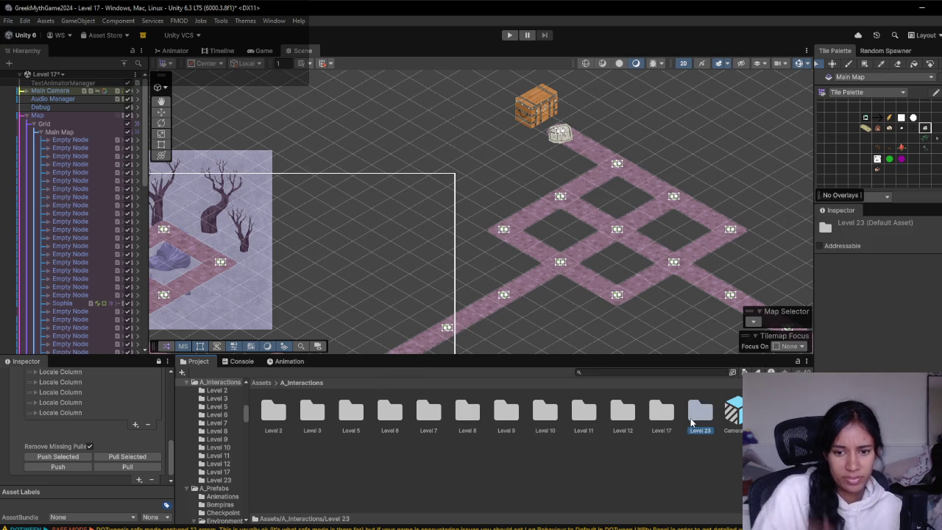
pyautogui.doubleClick(656, 418)
pyautogui.click(272, 423)
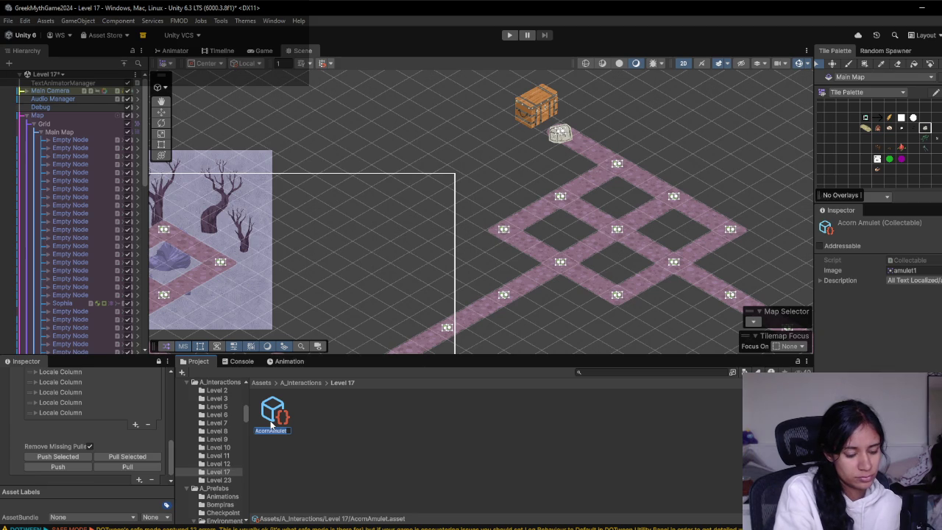
# - Rename the copied AcornAmulet collectable to TriEyedNeedle
pyautogui.write('Thi')
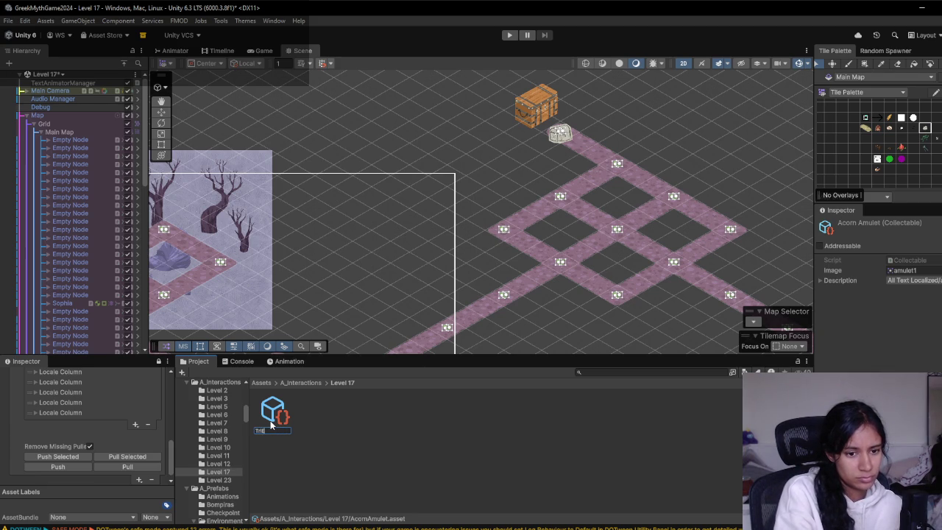
pyautogui.write('dle')
pyautogui.press('Return')
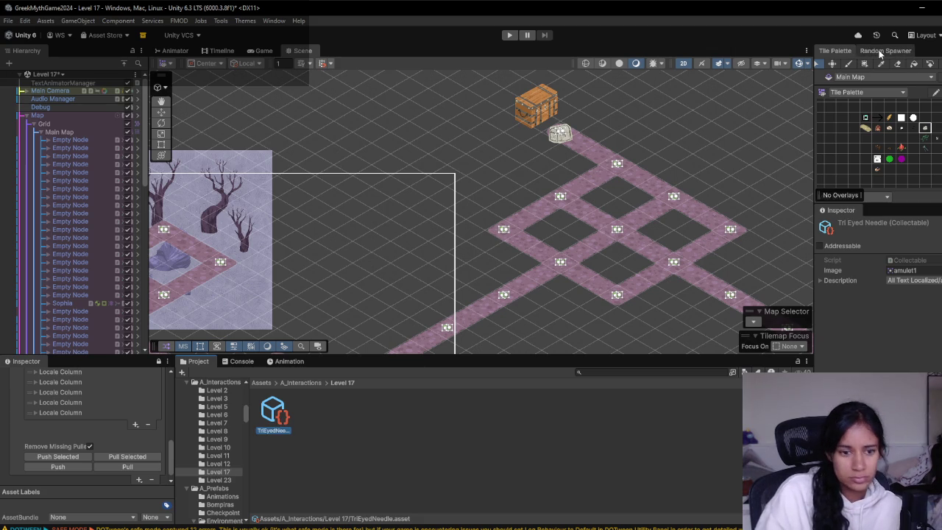
pyautogui.click(883, 51)
pyautogui.click(840, 51)
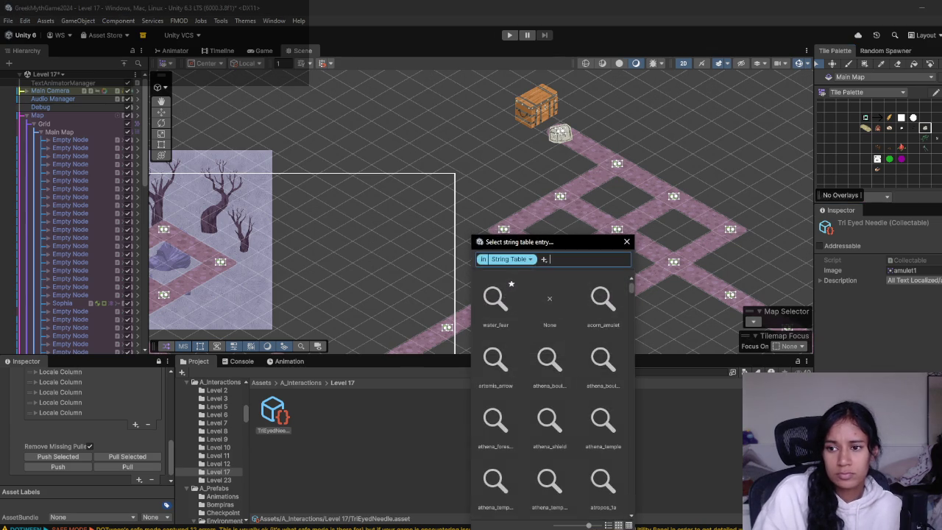
# - Pull the latest localized text from Google Sheets and pick tri_eyed_needle for the description
pyautogui.click(137, 464)
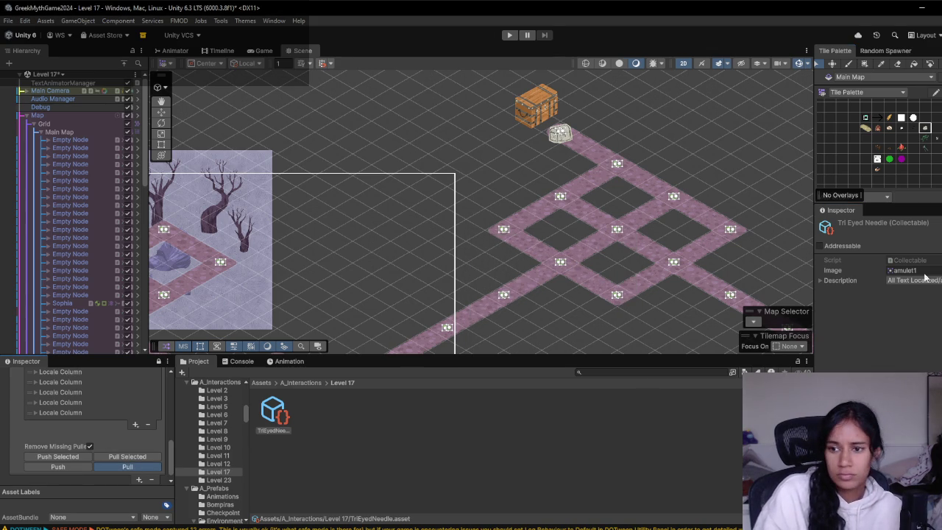
pyautogui.click(940, 284)
pyautogui.write('tri')
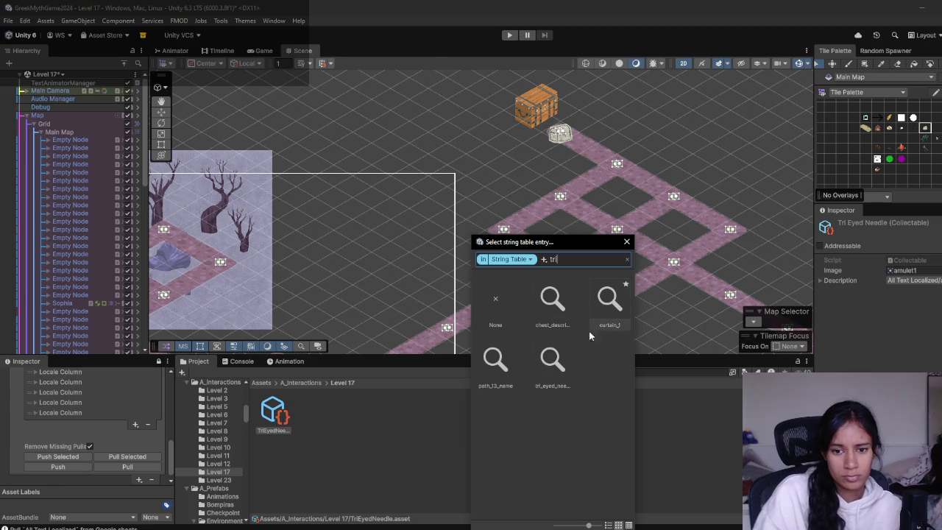
pyautogui.doubleClick(550, 360)
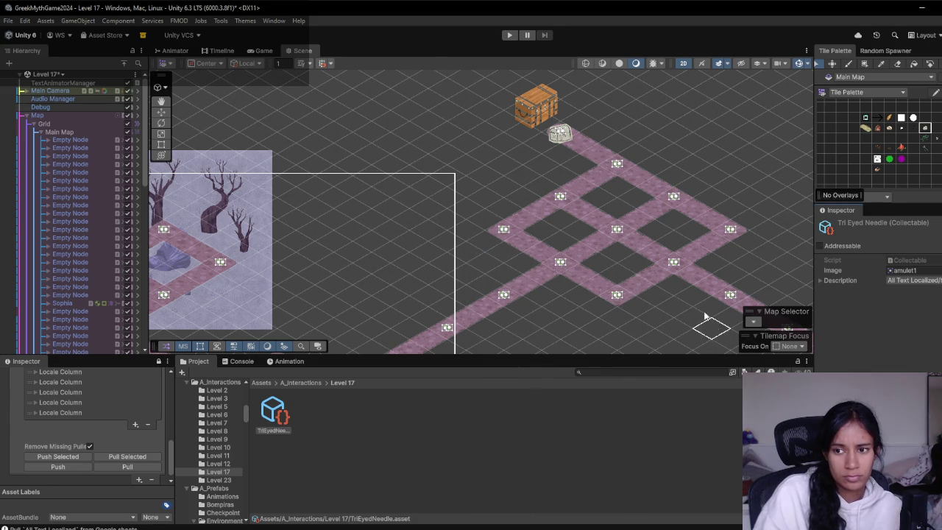
pyautogui.click(561, 133)
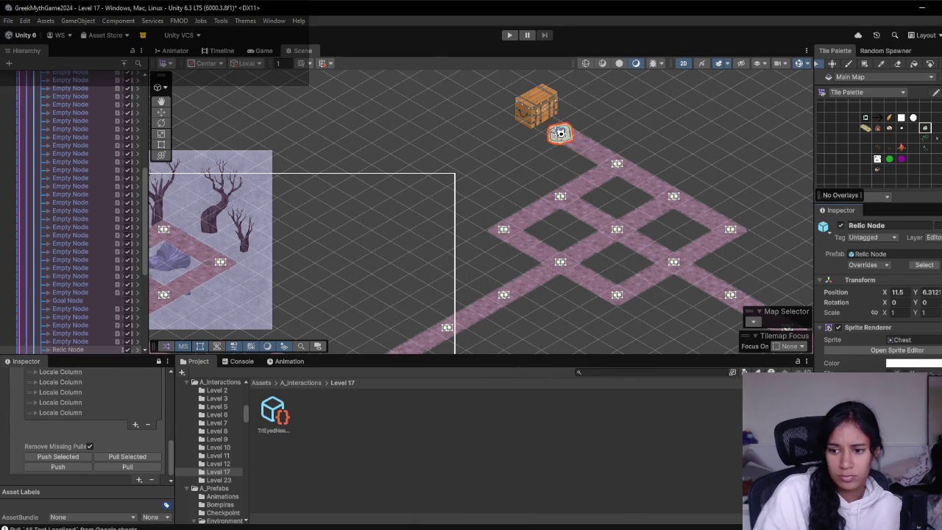
pyautogui.scroll(-2, 877, 294)
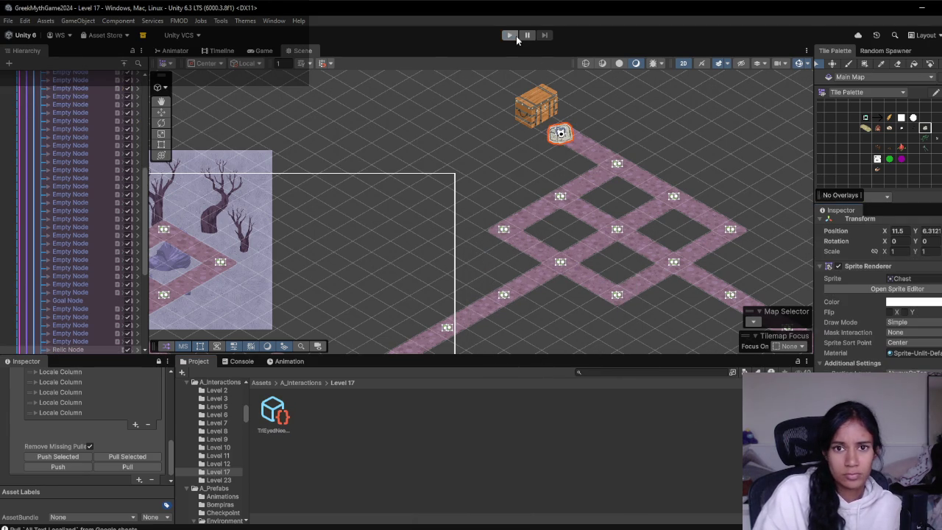
pyautogui.click(517, 36)
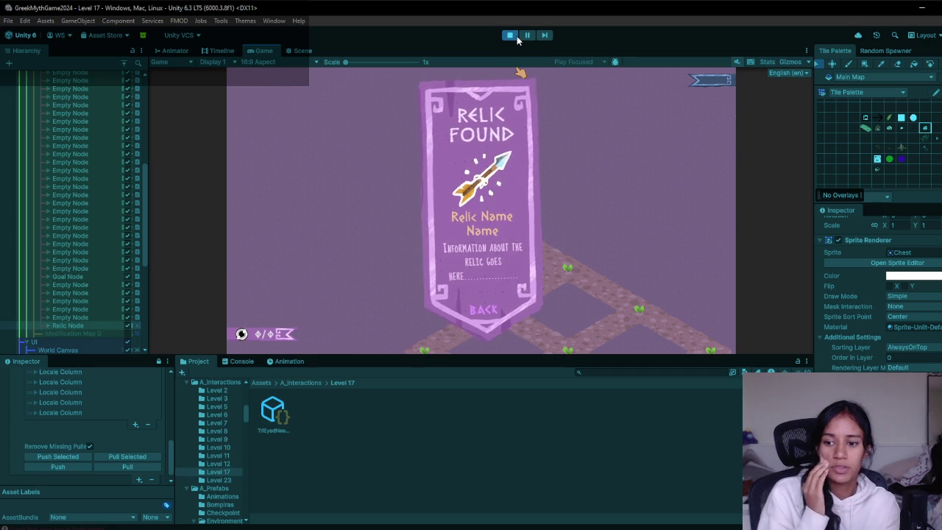
pyautogui.click(510, 35)
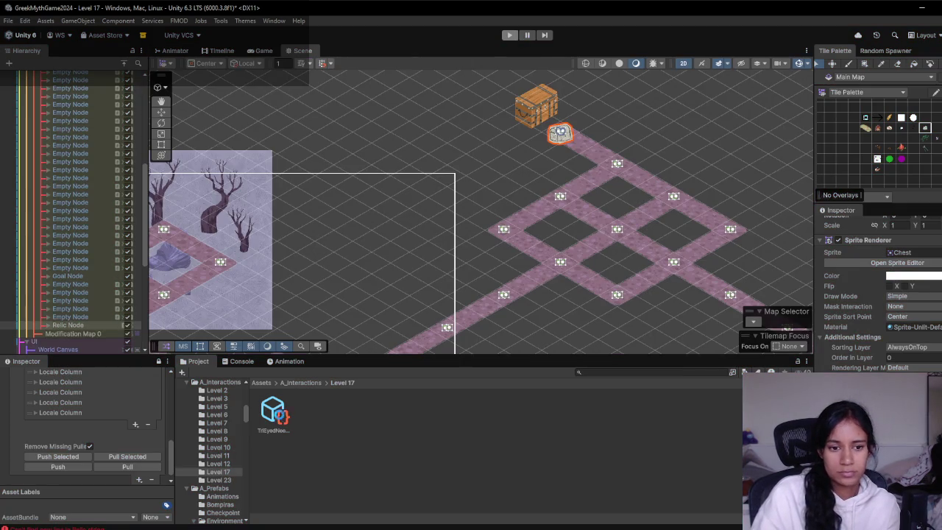
pyautogui.click(276, 417)
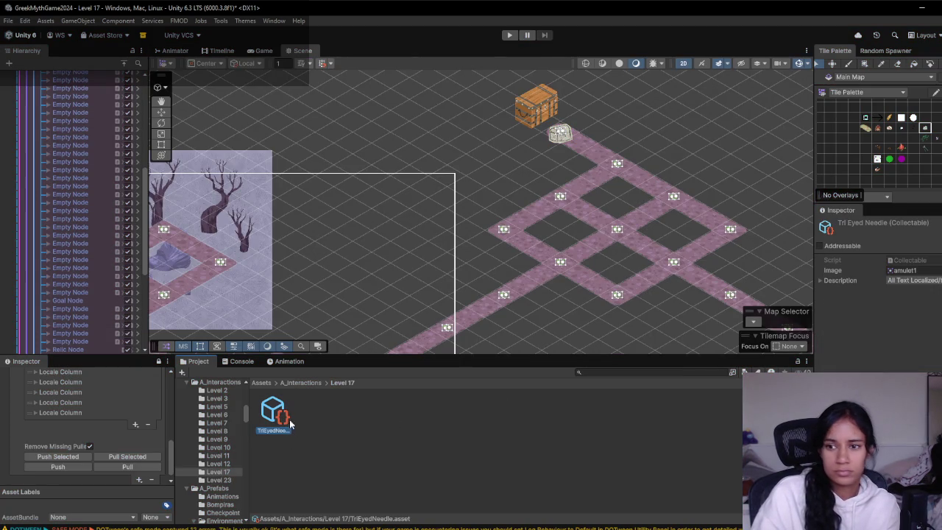
# - Expand the Tri Eyed Needle's Description foldout, then run and stop a test play of the relic pickup
pyautogui.click(821, 280)
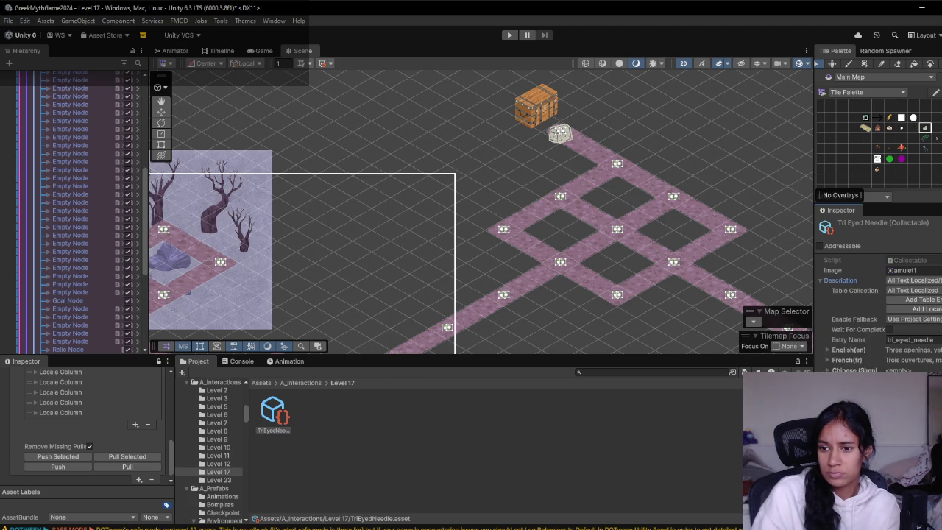
pyautogui.click(510, 36)
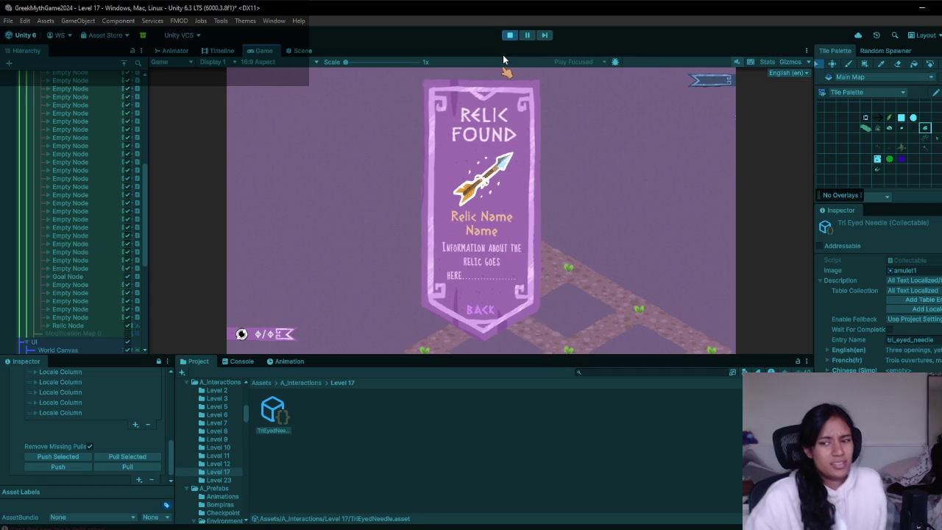
pyautogui.click(512, 36)
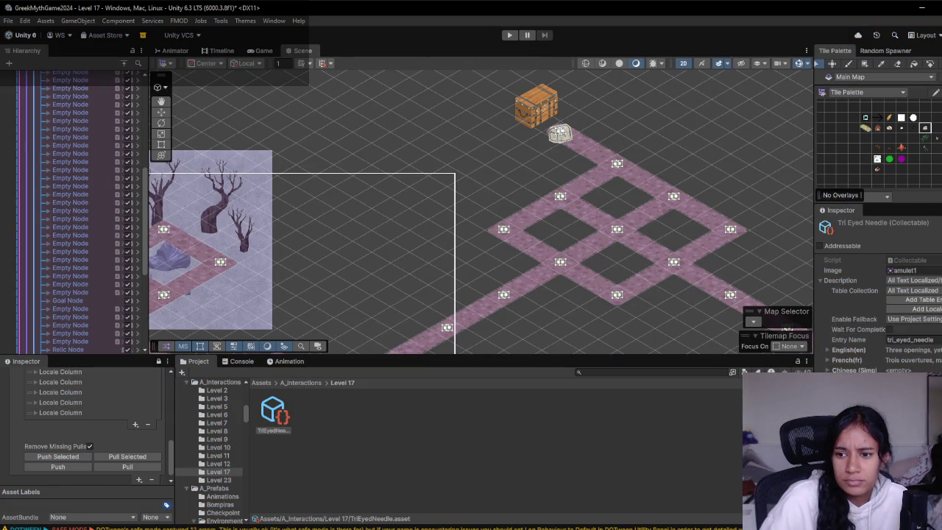
# - Set the description entry to acorn_amulet and play-test to see the Lost Acorn Amulet text
pyautogui.click(913, 340)
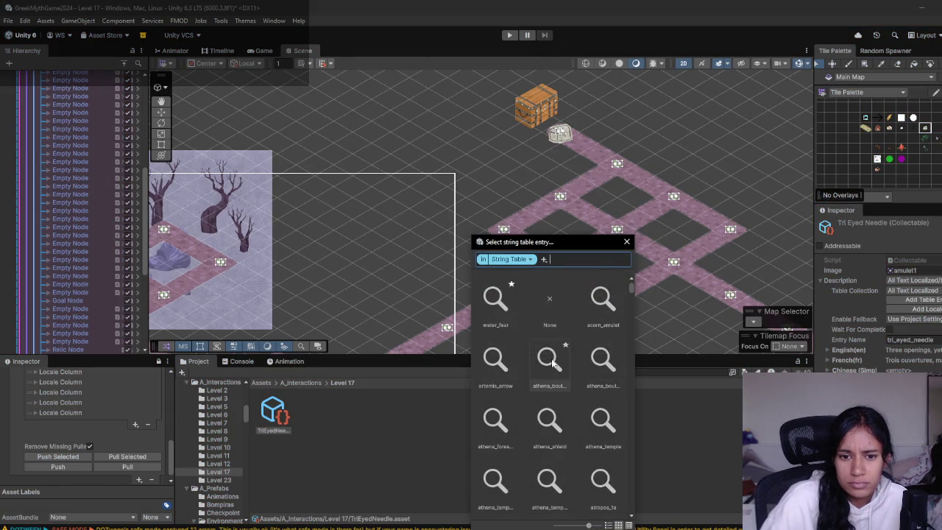
pyautogui.click(603, 302)
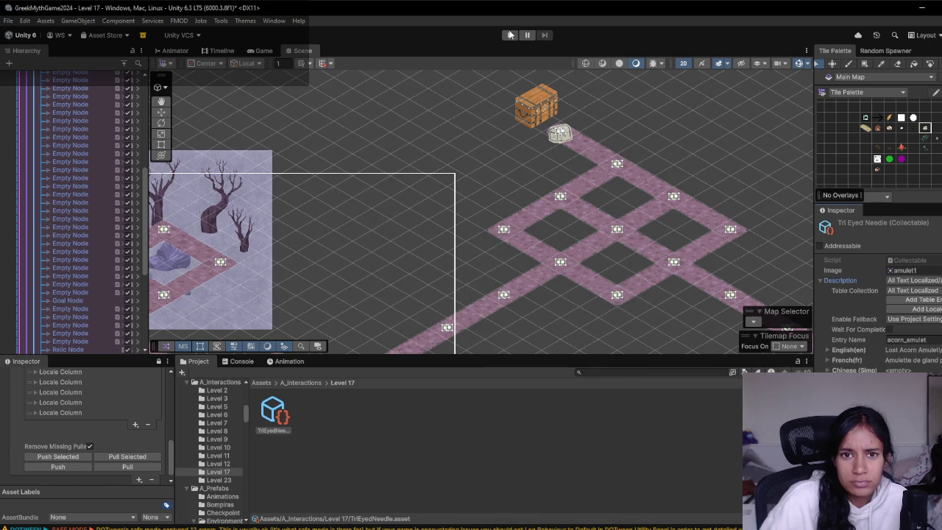
pyautogui.click(510, 35)
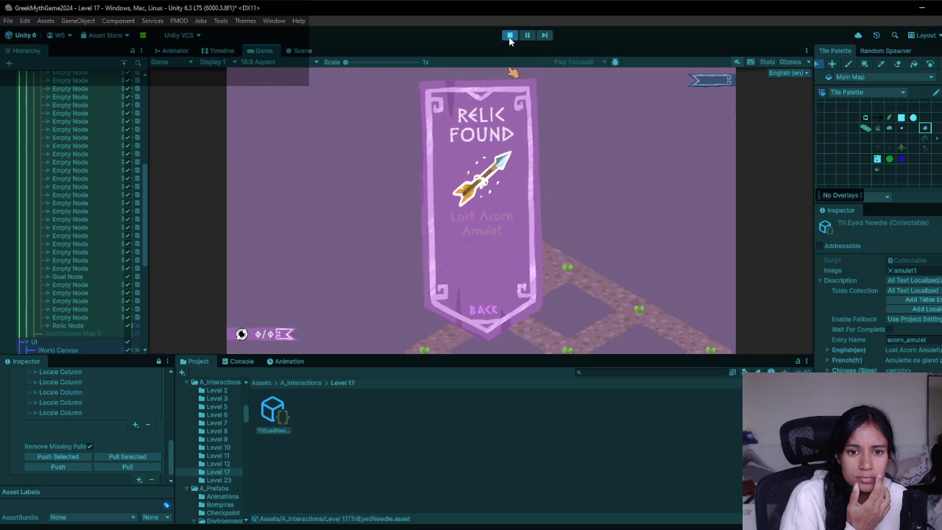
pyautogui.click(510, 35)
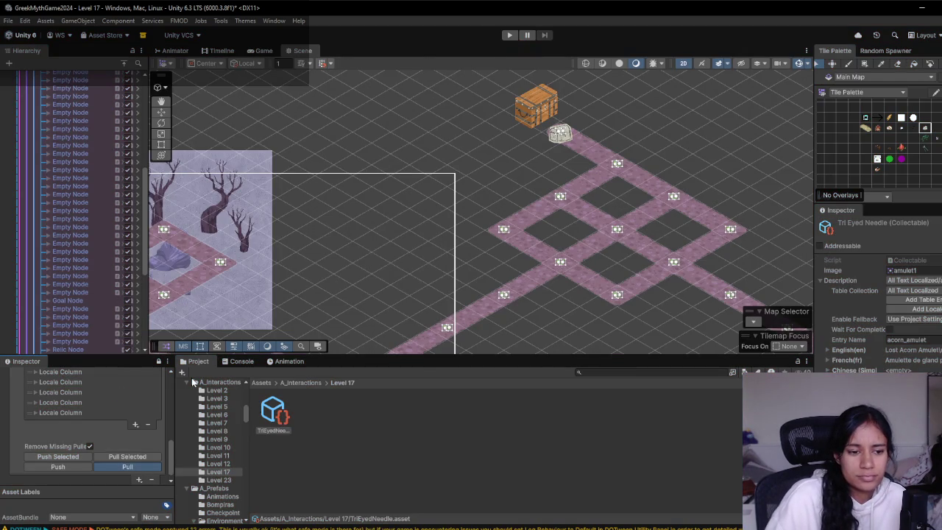
# - Clear the Console, pull the localized strings, and set the description entry to tri_eyed_needle
pyautogui.click(241, 362)
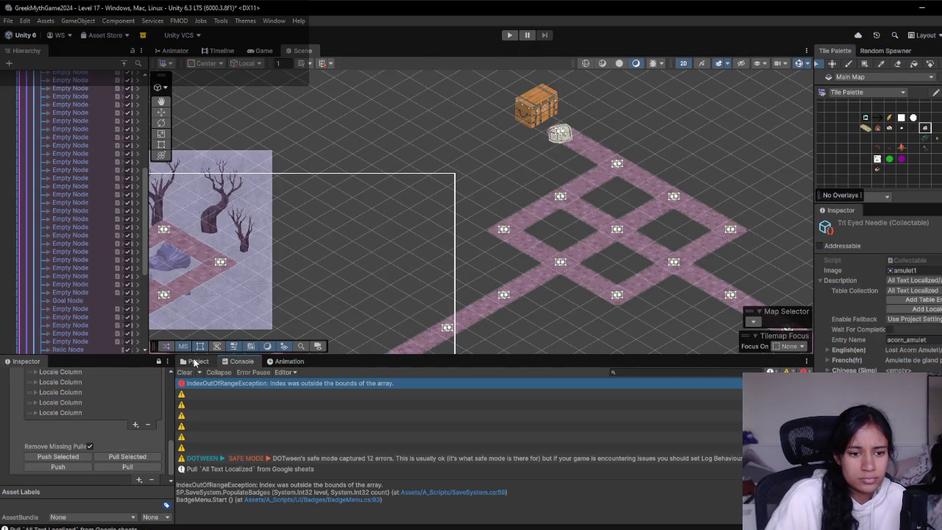
pyautogui.click(185, 373)
pyautogui.click(133, 468)
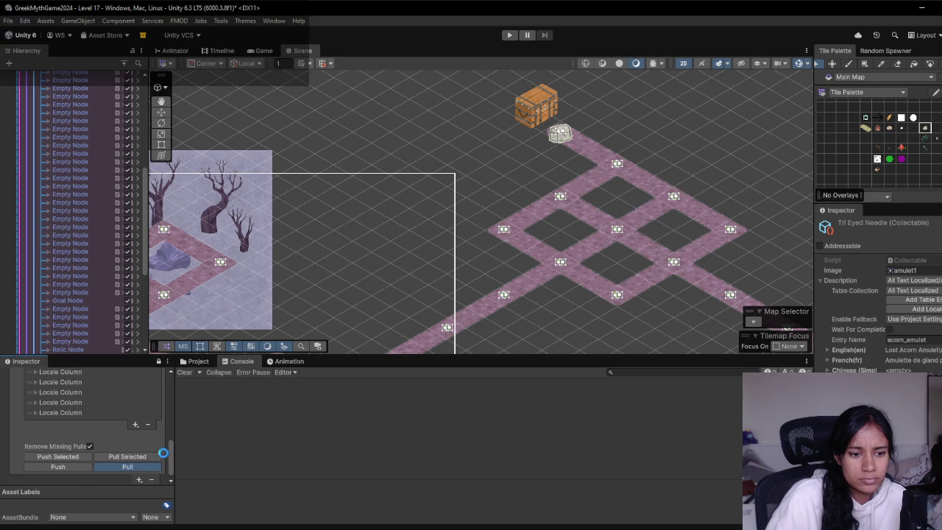
pyautogui.click(198, 361)
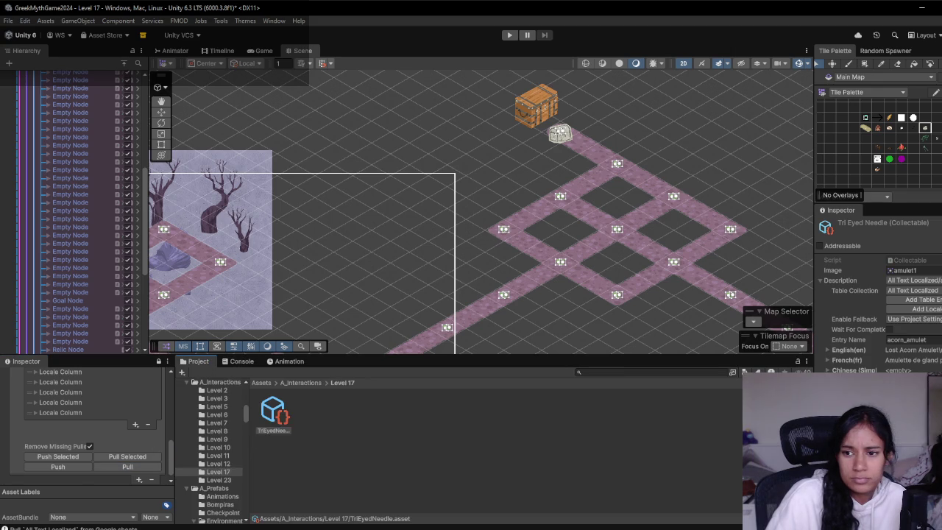
pyautogui.click(913, 340)
pyautogui.write('tri')
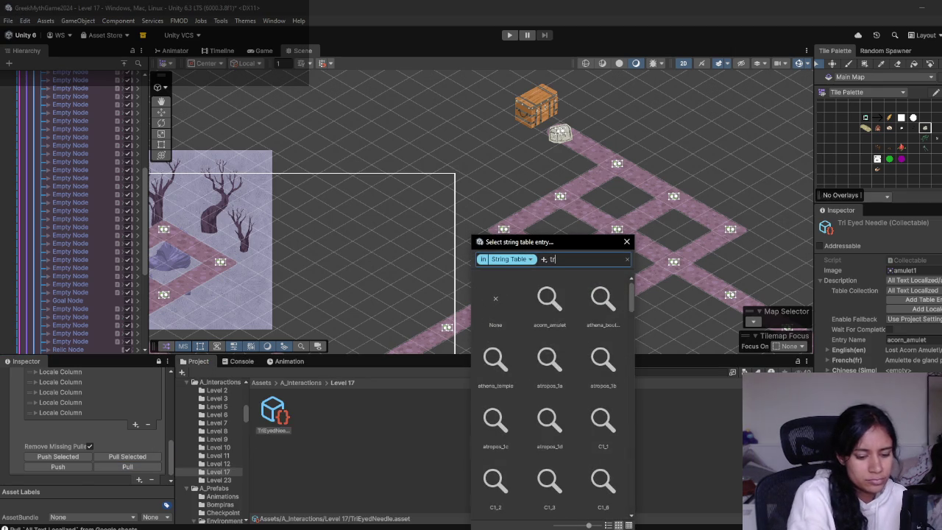
pyautogui.click(546, 365)
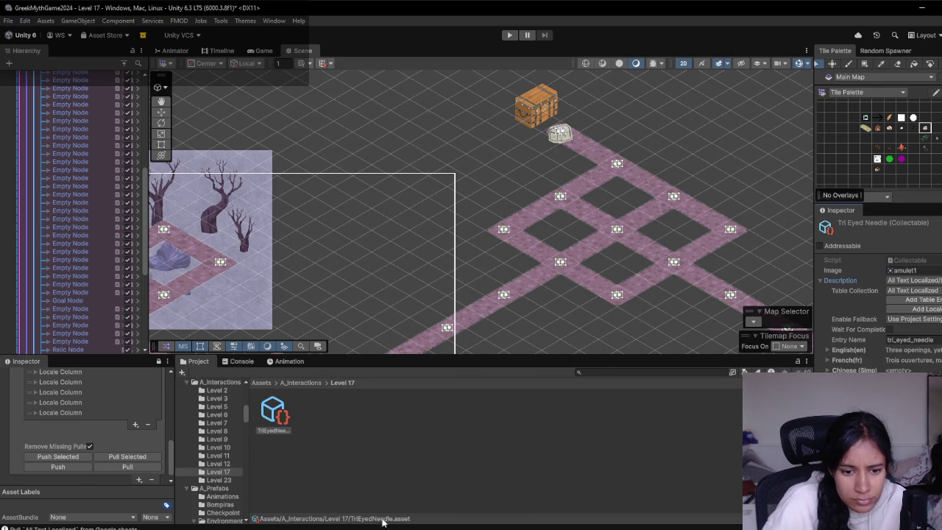
# - Check the tri_eyed_needle row 242 and its English text in the SophiasPath sheet
pyautogui.click(229, 500)
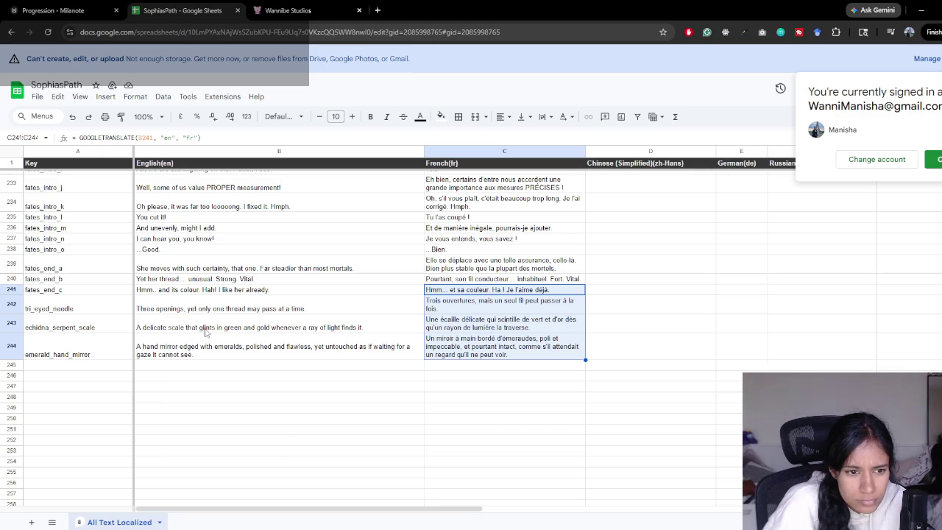
pyautogui.click(197, 313)
pyautogui.click(71, 309)
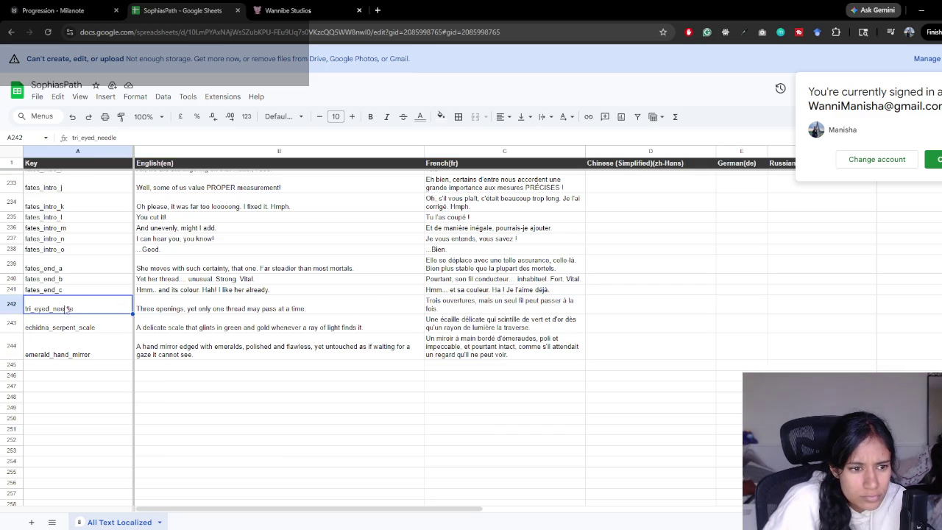
pyautogui.press('Right')
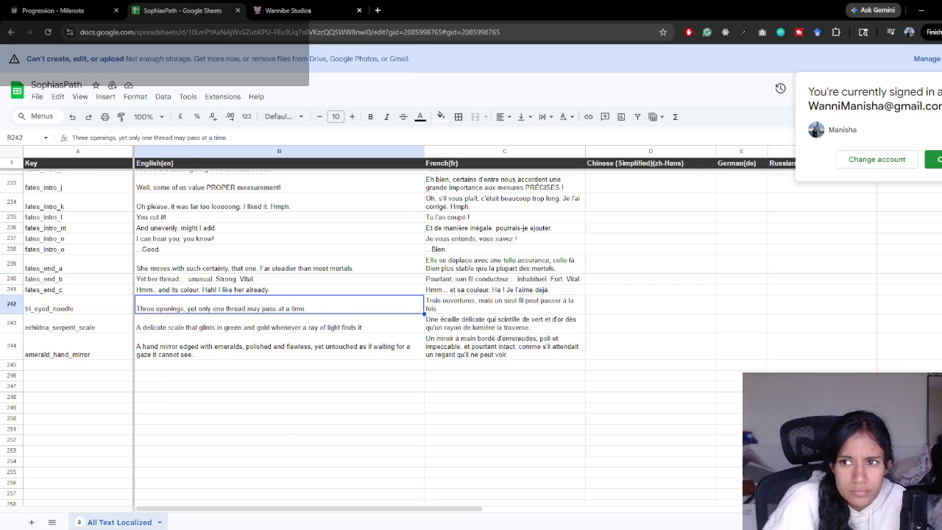
pyautogui.click(922, 11)
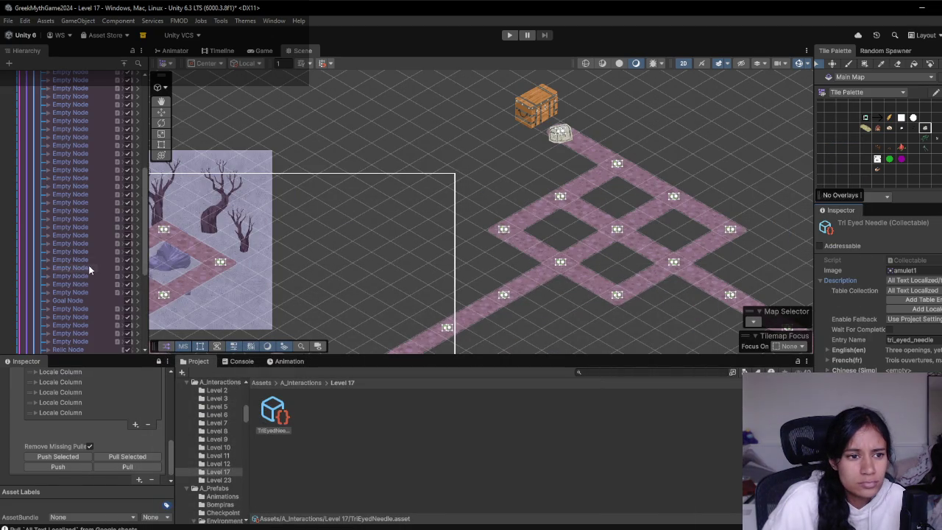
# - Expand the Relic Menu hierarchy and inspect its Text Panel, Relic Name, heading and script settings
pyautogui.scroll(-5, 88, 267)
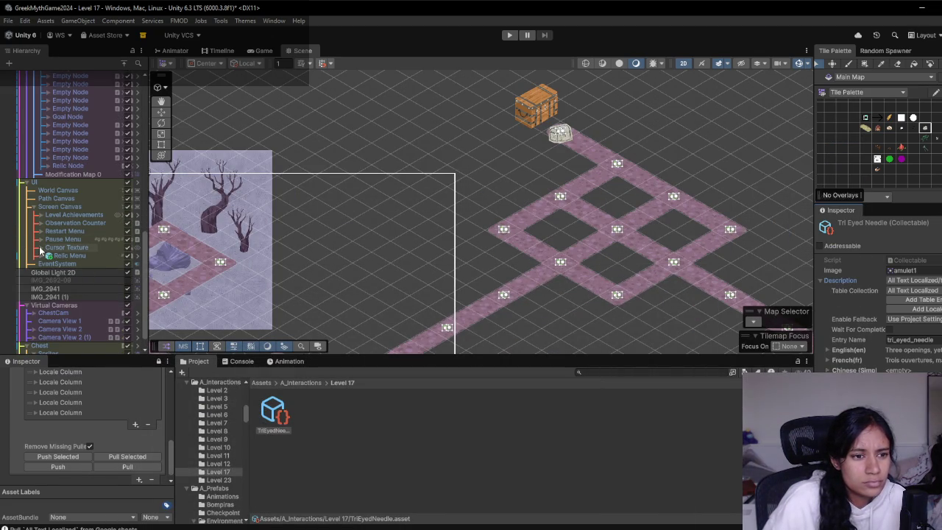
pyautogui.click(42, 255)
pyautogui.click(79, 257)
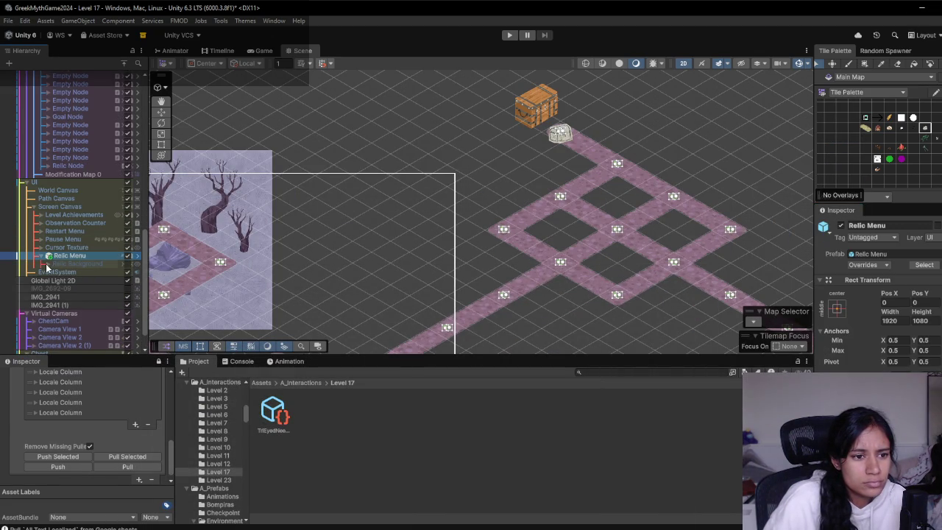
pyautogui.click(78, 282)
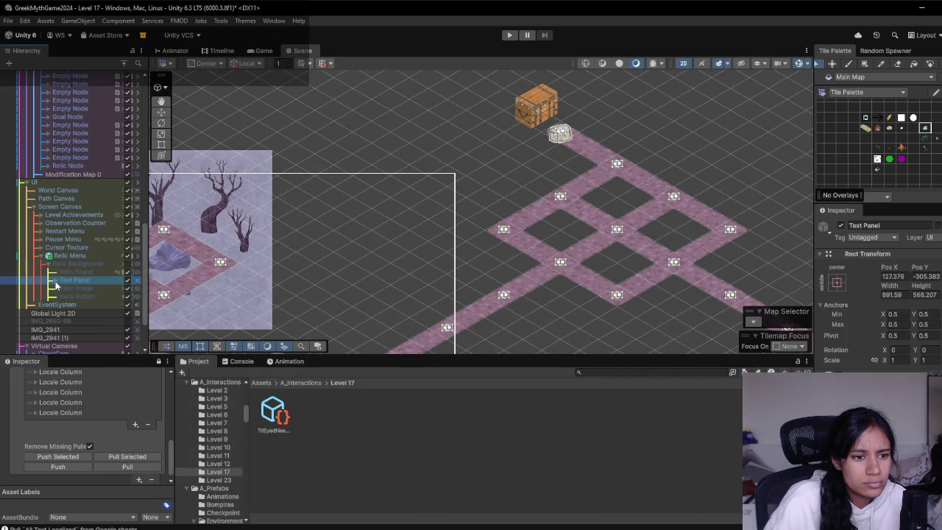
pyautogui.click(54, 281)
pyautogui.click(82, 288)
pyautogui.scroll(-10, 876, 294)
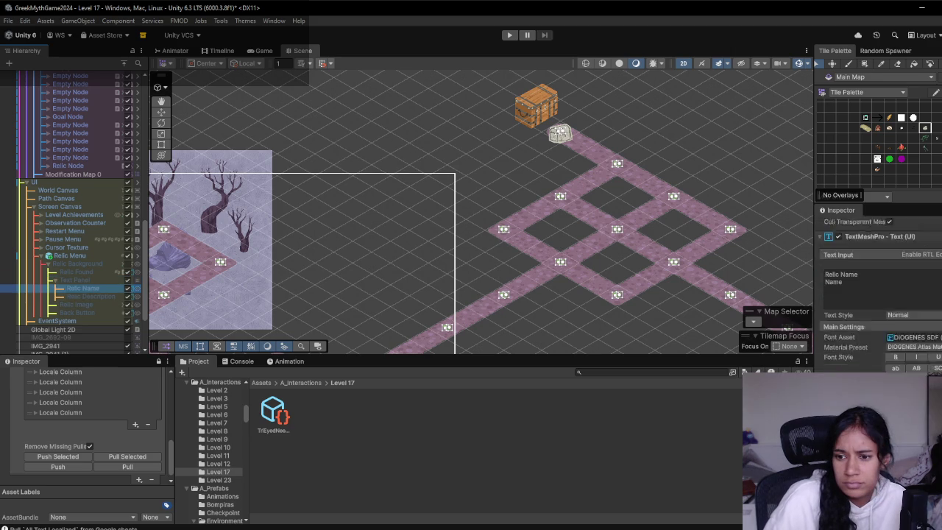
pyautogui.click(84, 279)
pyautogui.click(81, 271)
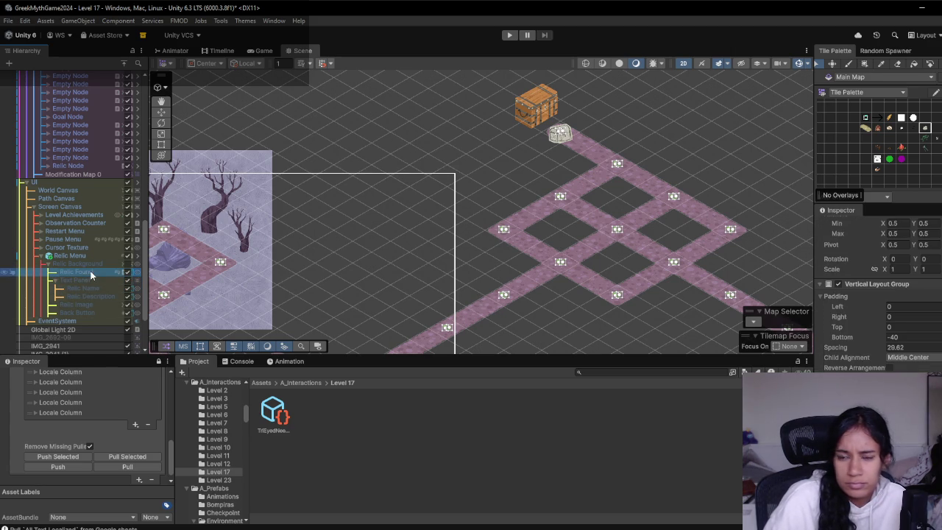
pyautogui.click(90, 263)
pyautogui.scroll(-5, 876, 295)
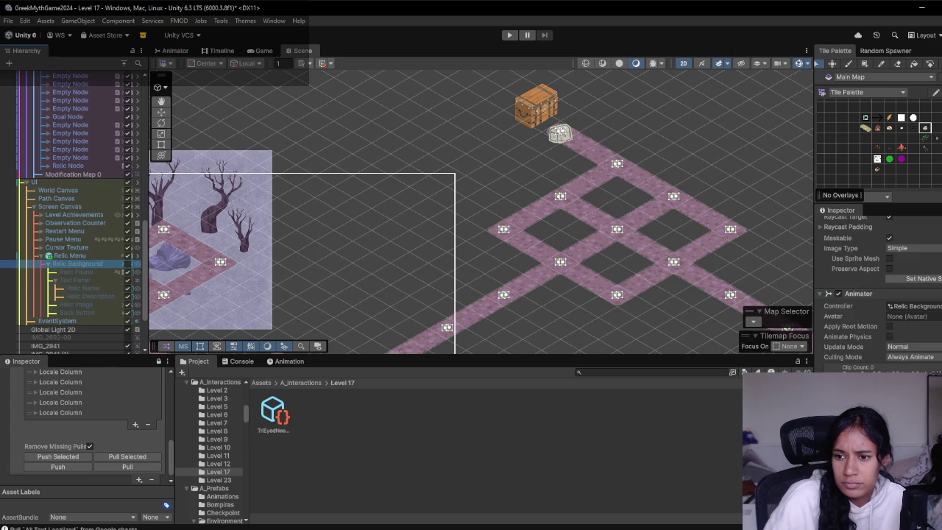
pyautogui.click(70, 255)
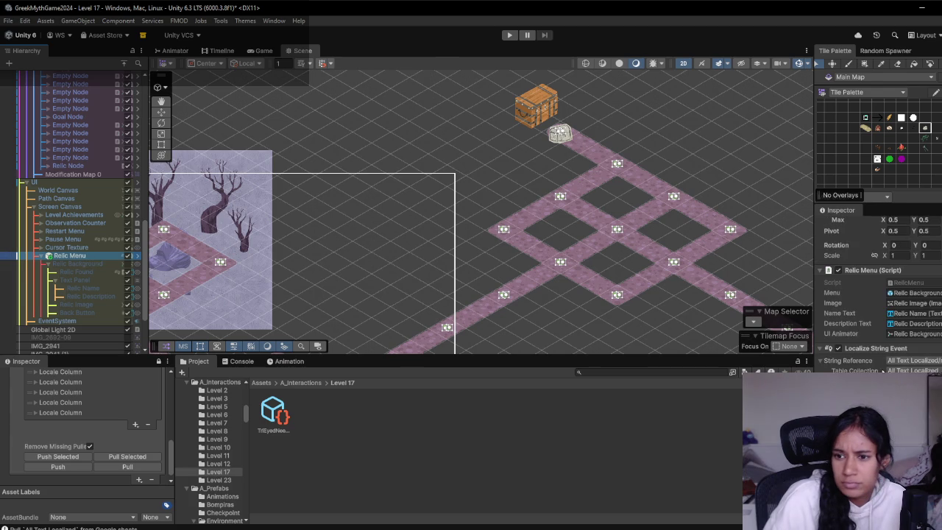
pyautogui.scroll(-3, 877, 310)
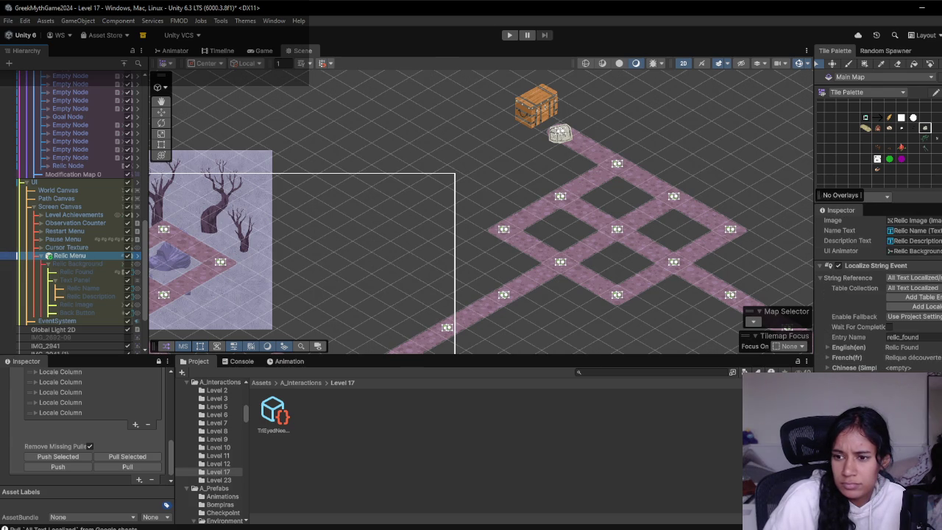
pyautogui.moveTo(815, 277)
pyautogui.mouseDown()
pyautogui.moveTo(741, 277)
pyautogui.moveTo(759, 279)
pyautogui.mouseUp()
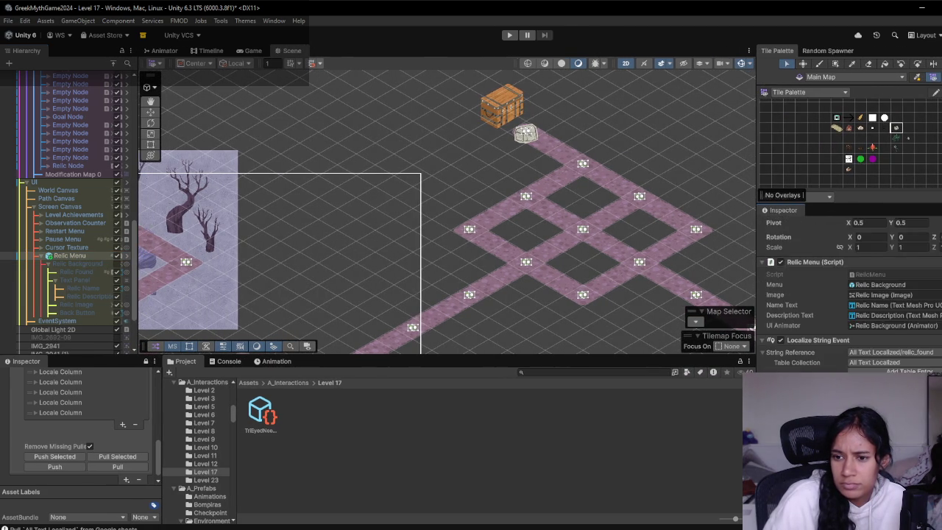
pyautogui.scroll(2, 846, 295)
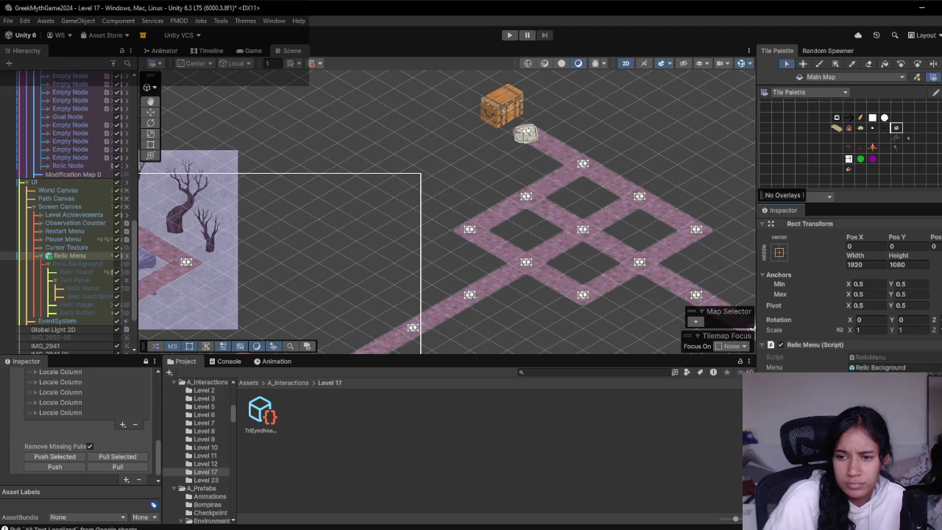
# - Inspect Relic Background, Relic Name, Relic Description and Relic Image, then start playing Level 17
pyautogui.click(78, 265)
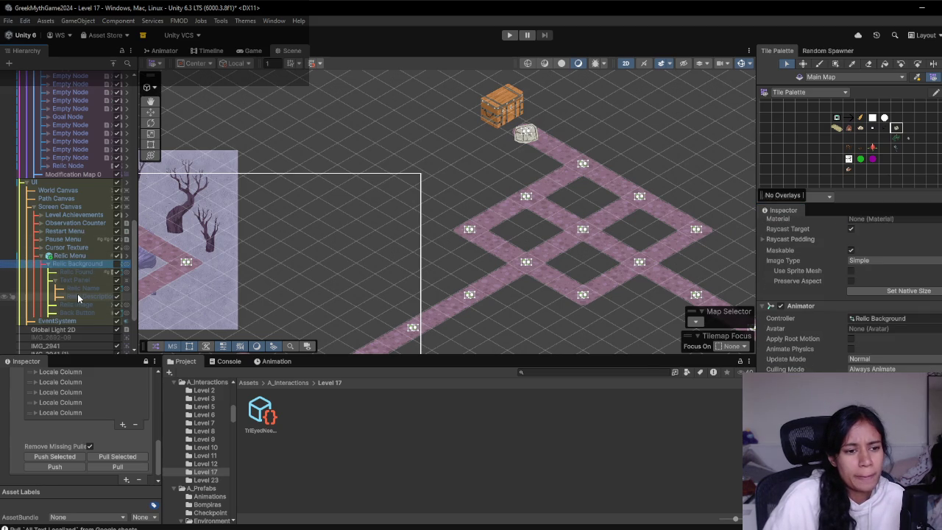
pyautogui.click(77, 295)
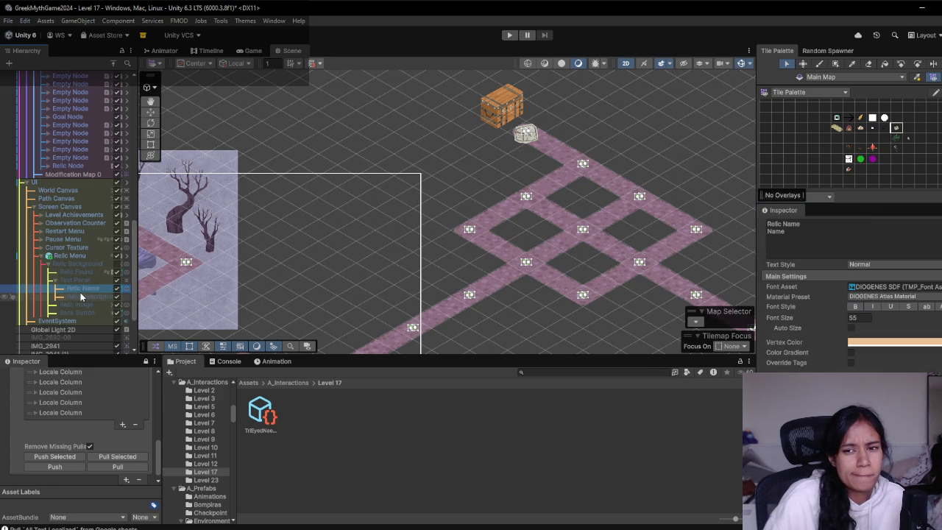
pyautogui.click(78, 296)
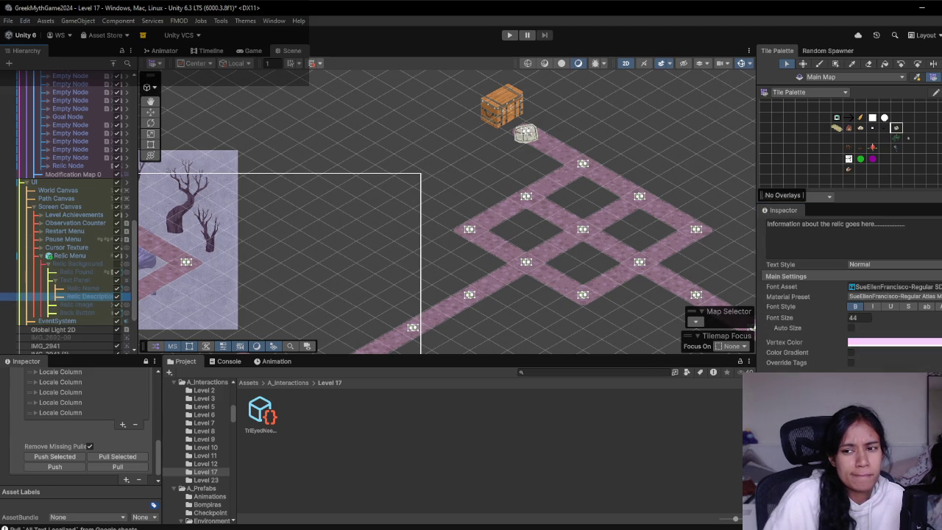
pyautogui.scroll(-10, 790, 345)
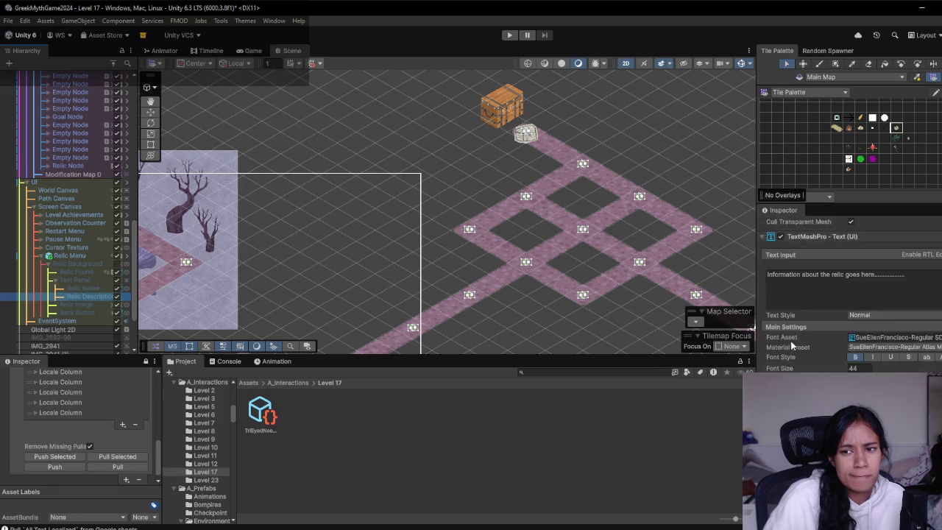
pyautogui.click(68, 306)
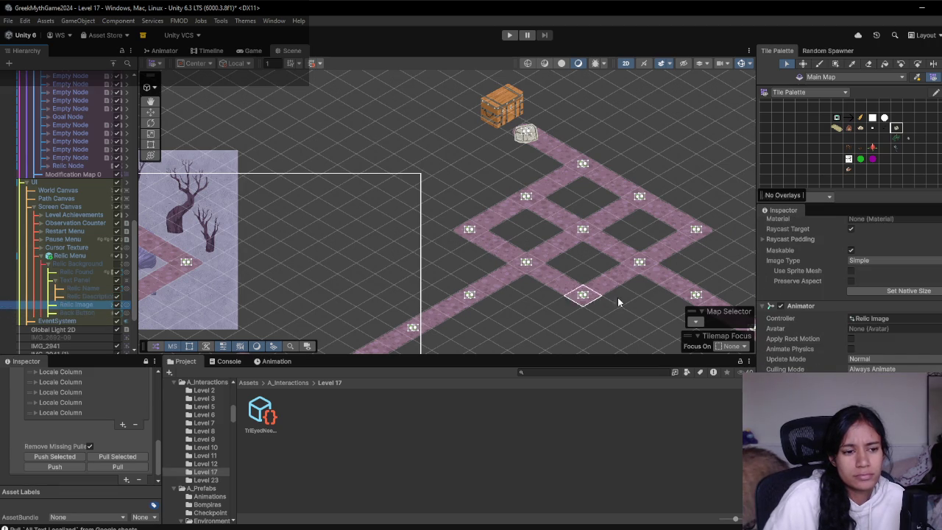
pyautogui.click(510, 35)
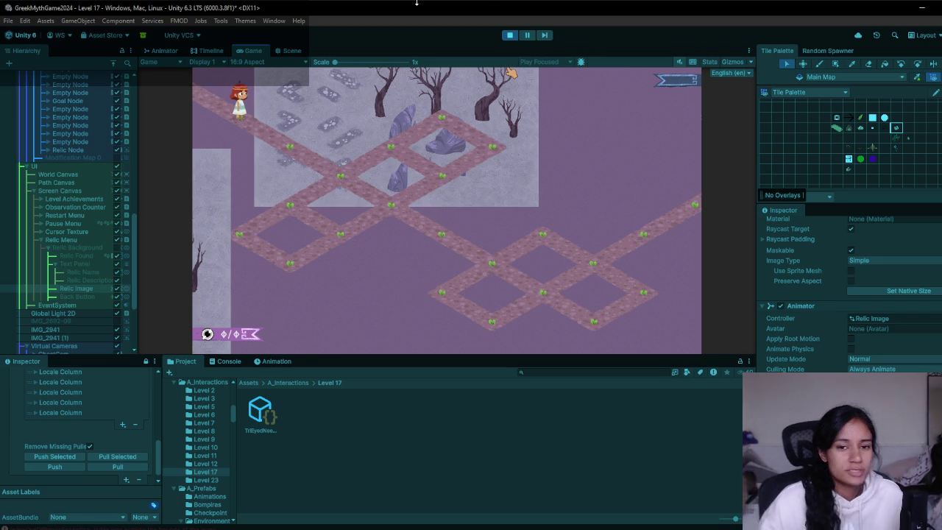
# - Walk the character to the relic, inspect Relic Description and the console errors, then stop play
pyautogui.click(292, 161)
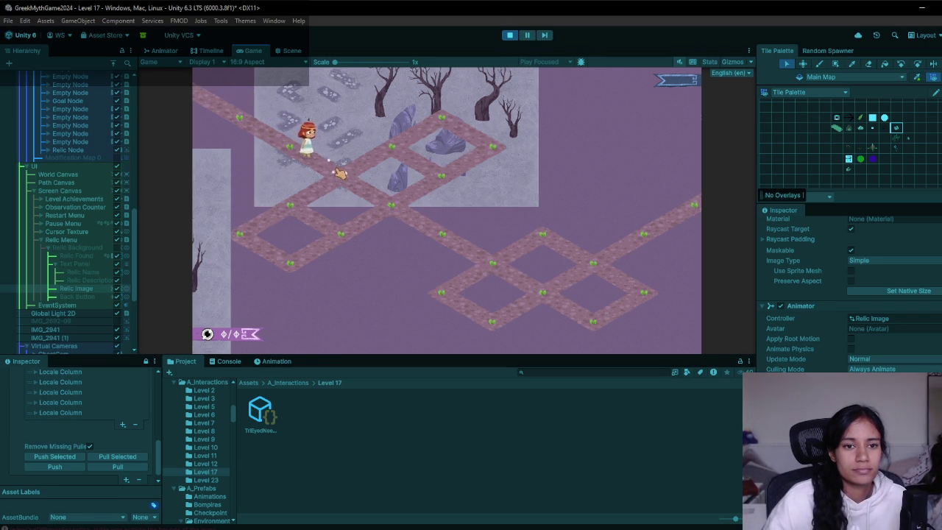
pyautogui.click(390, 209)
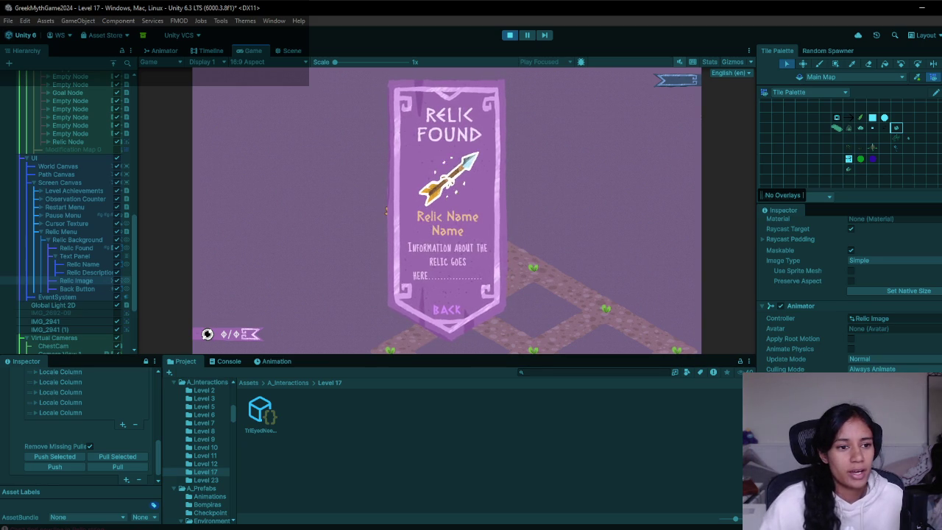
pyautogui.click(88, 272)
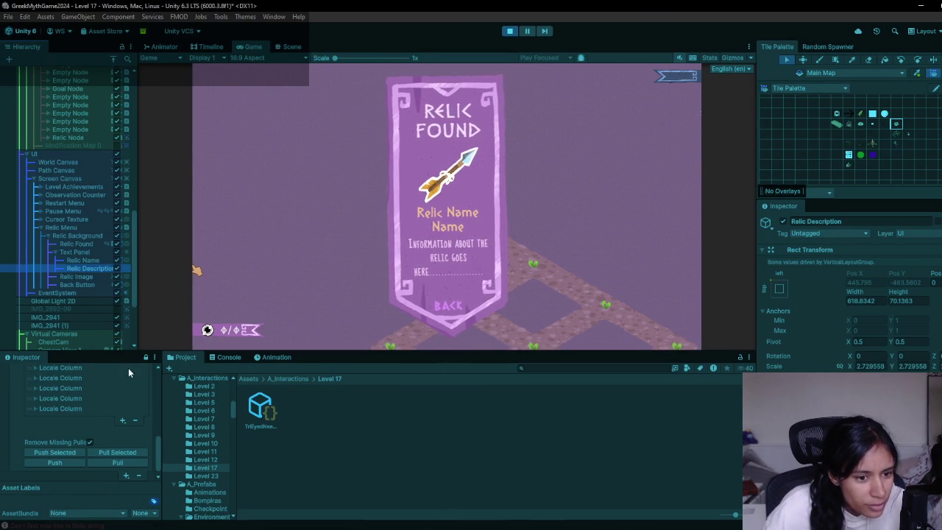
pyautogui.click(221, 357)
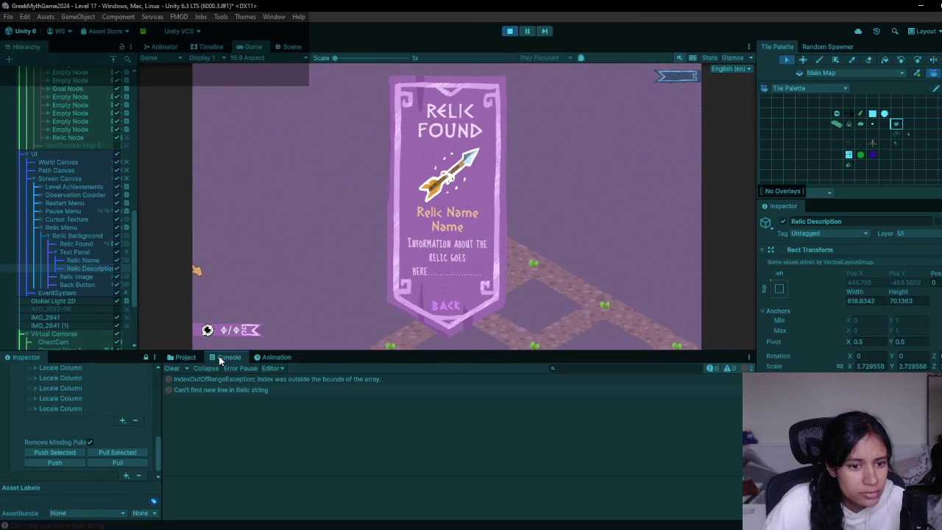
pyautogui.click(511, 32)
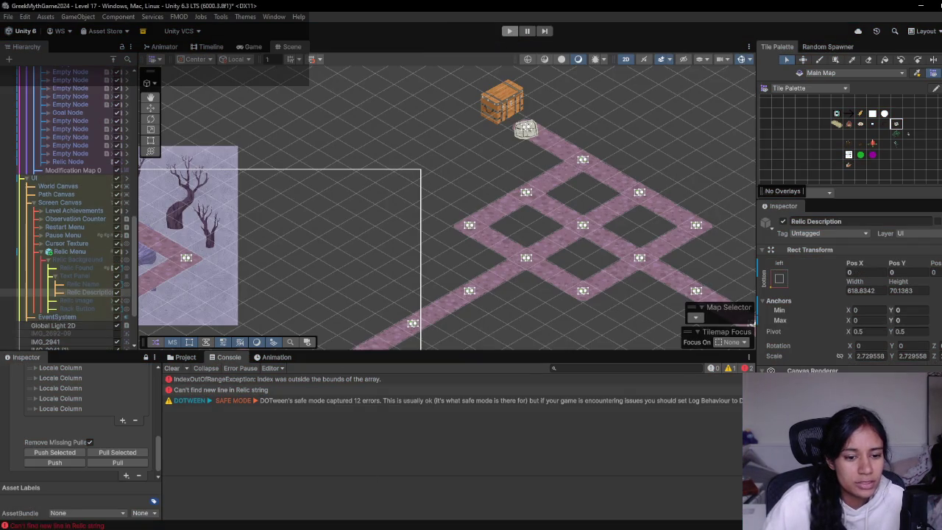
# - Copy the 'GORGON SCALES' title prefix from cell B78 of the SophiasPath sheet
pyautogui.moveTo(286, 528)
pyautogui.click(230, 501)
pyautogui.scroll(10, 228, 352)
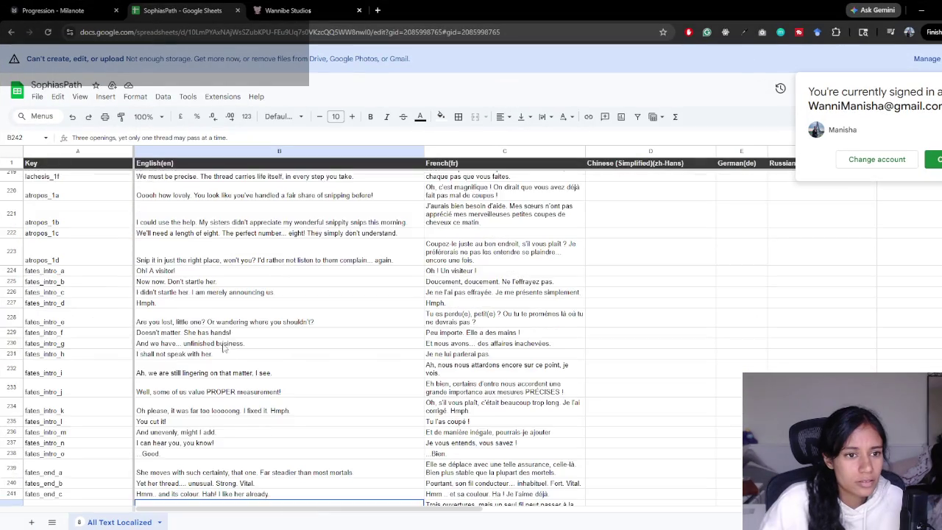
pyautogui.scroll(3, 228, 352)
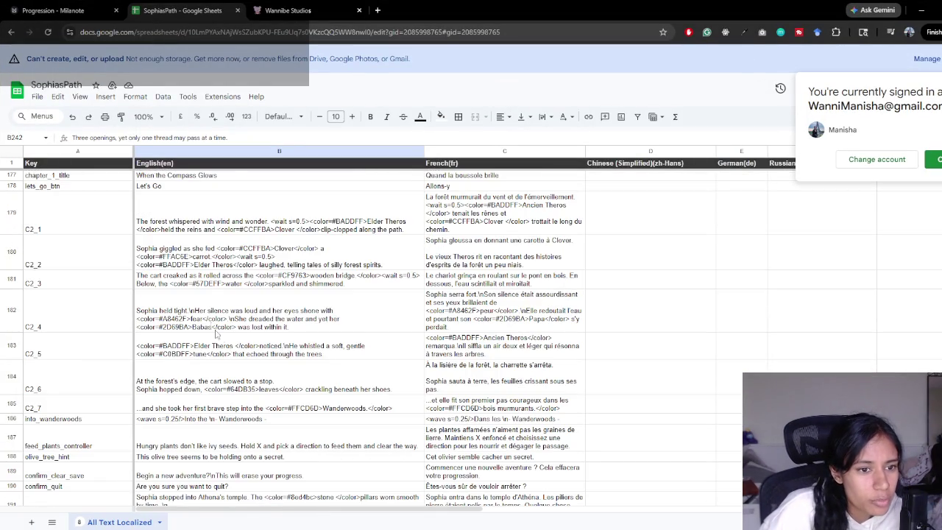
pyautogui.scroll(20, 219, 338)
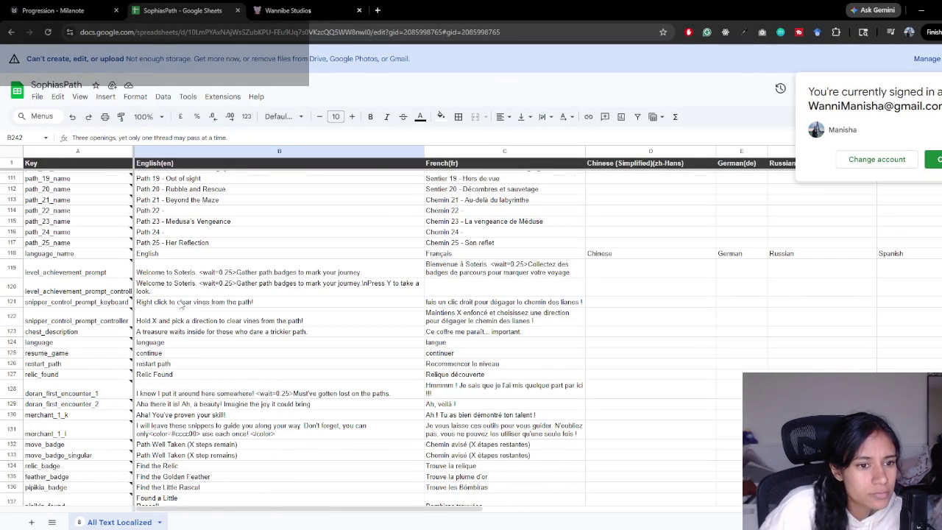
pyautogui.scroll(15, 181, 305)
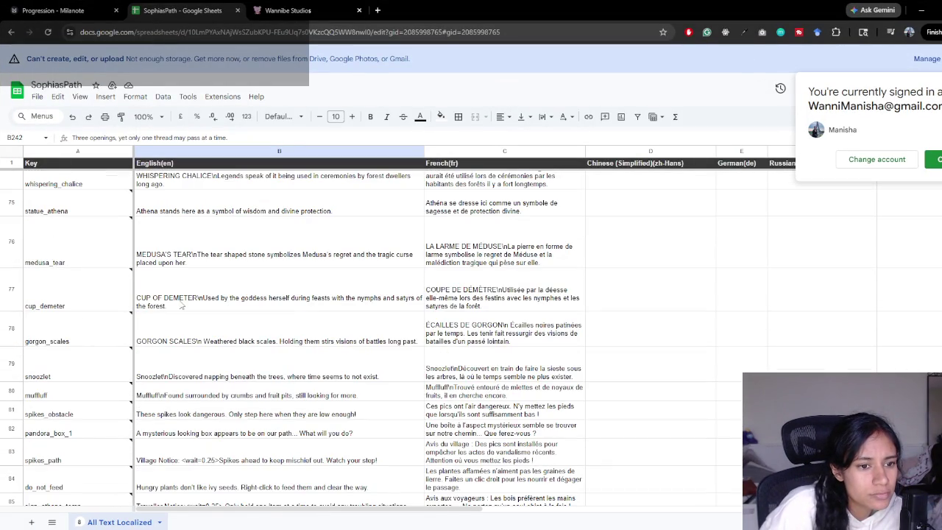
pyautogui.click(176, 346)
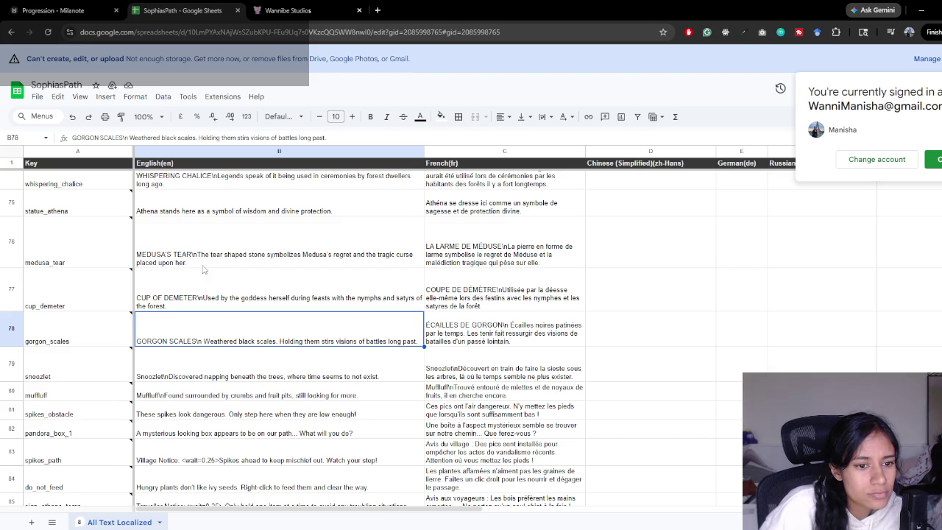
pyautogui.doubleClick(228, 345)
pyautogui.hotkey('ctrl', 'a')
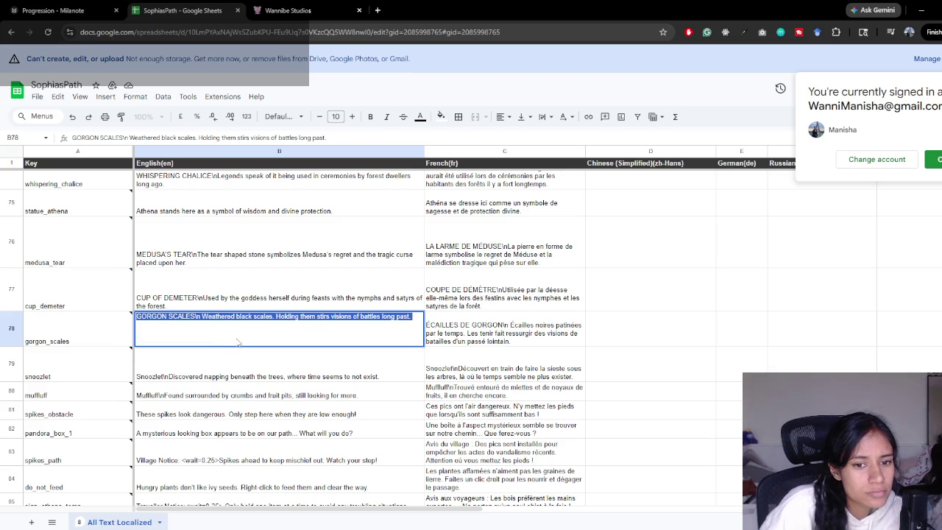
pyautogui.click(225, 340)
pyautogui.hotkey('shift', 'Home')
pyautogui.hotkey('ctrl', 'c')
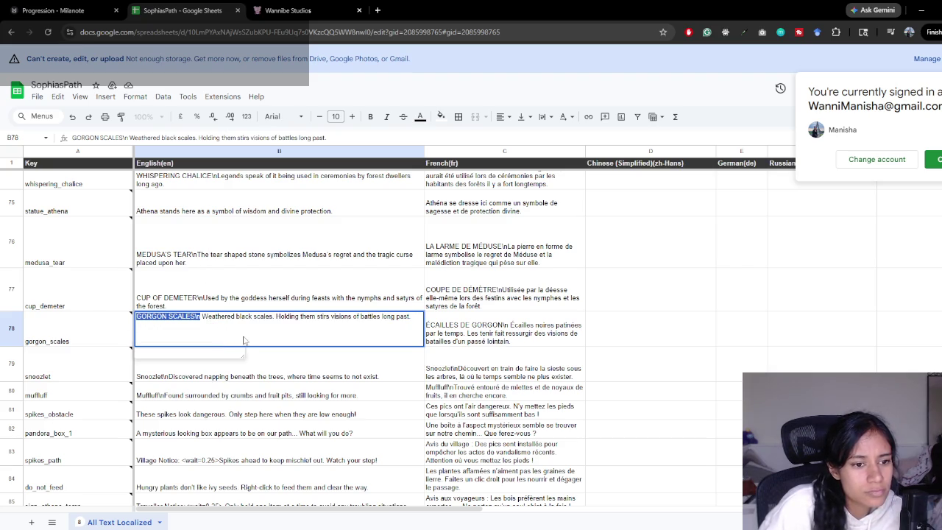
pyautogui.hotkey('alt', 'Return')
# - Scroll down to row 242 and start editing B242's tri_eyed_needle English text
pyautogui.scroll(-20, 293, 419)
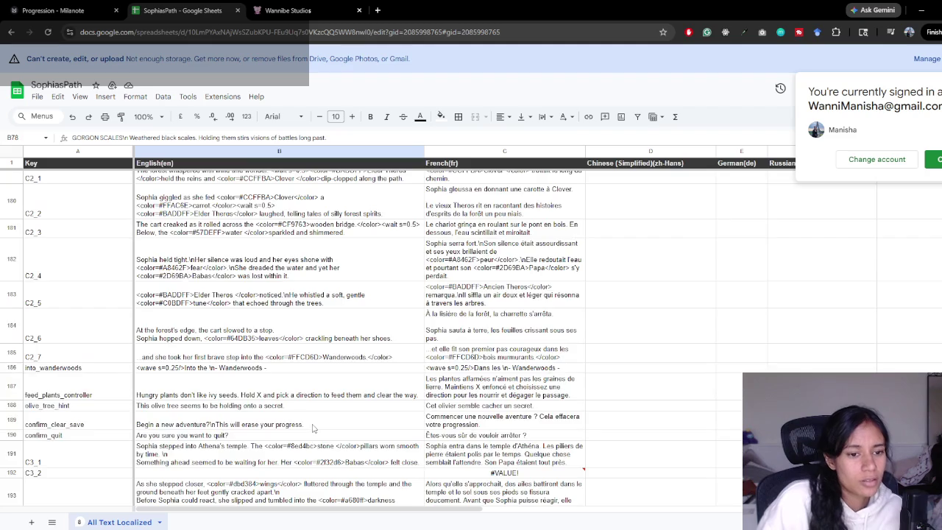
pyautogui.scroll(-10, 293, 419)
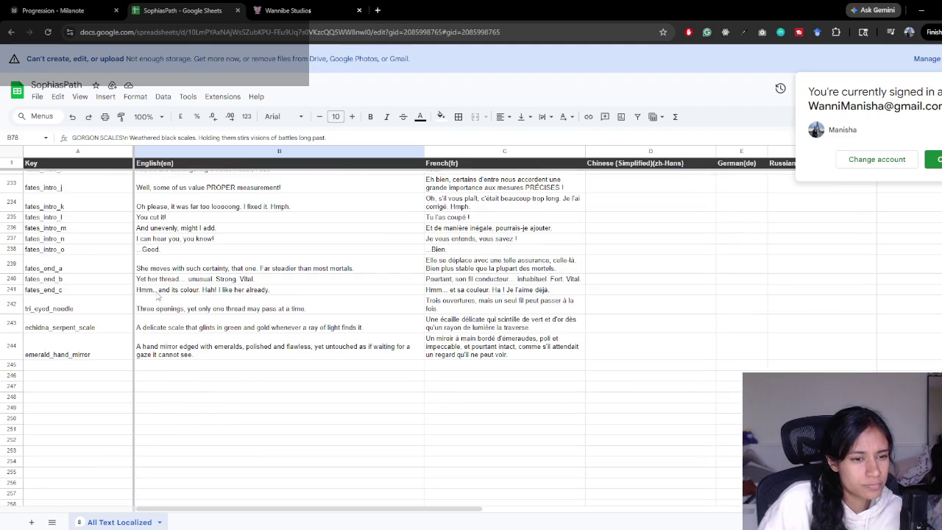
pyautogui.doubleClick(166, 311)
# - Prefix B242's English text with the title TRI-EYED NEEDLE
pyautogui.hotkey('ctrl', 'v')
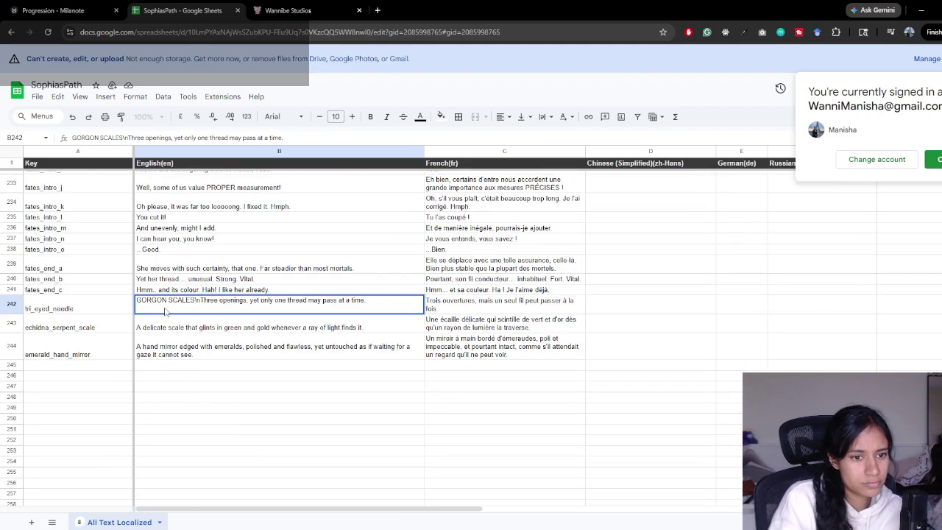
pyautogui.hotkey('ctrl', 'BackSpace')
pyautogui.hotkey('ctrl', 'BackSpace')
pyautogui.write('TRI-')
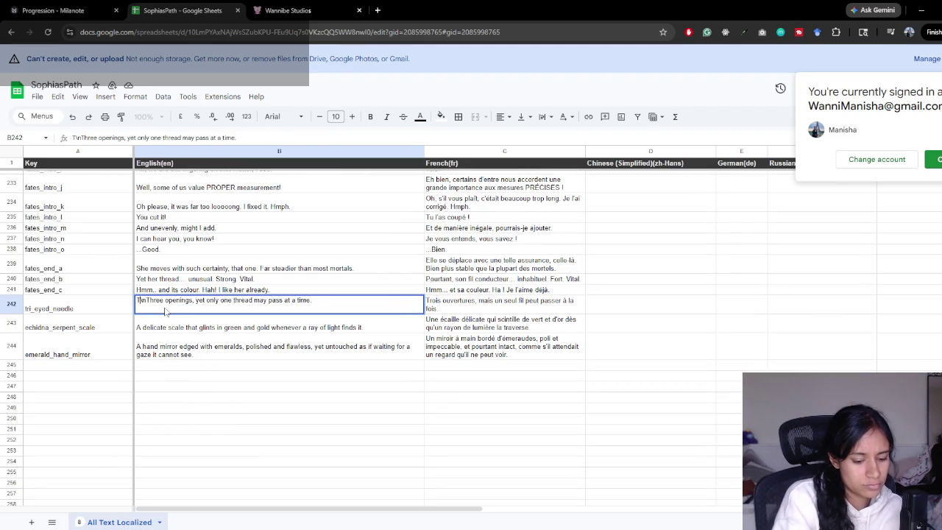
pyautogui.write('EYED ')
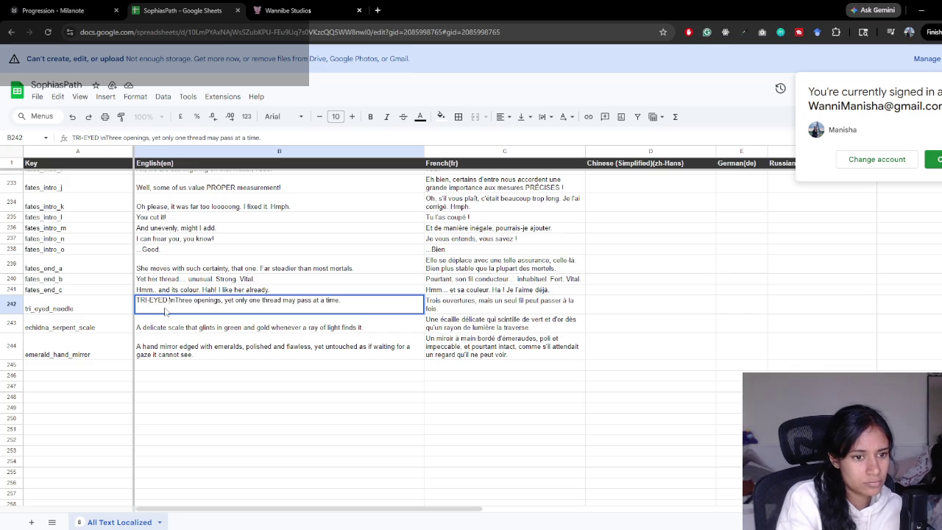
pyautogui.write('NEEDLE')
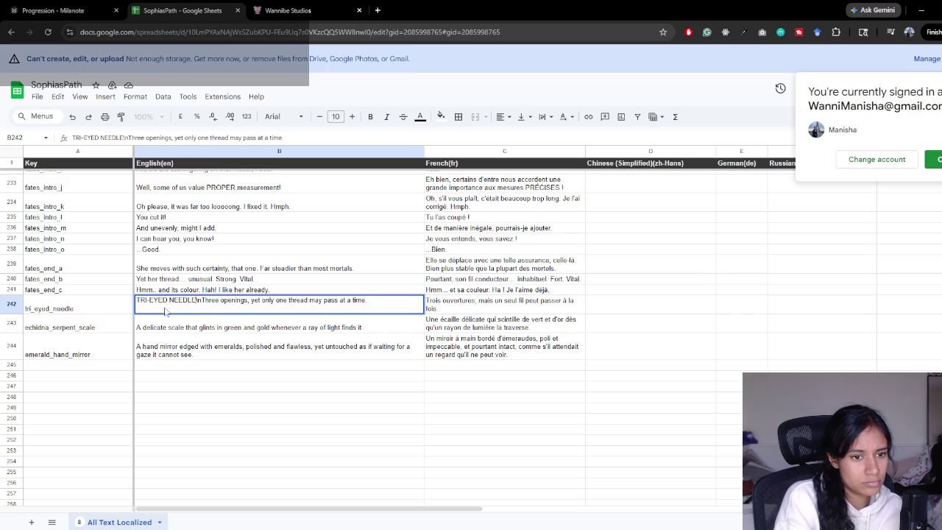
# - Prefix B243's English text with the title ECHIDNA'S SERPENT SCALE
pyautogui.doubleClick(184, 331)
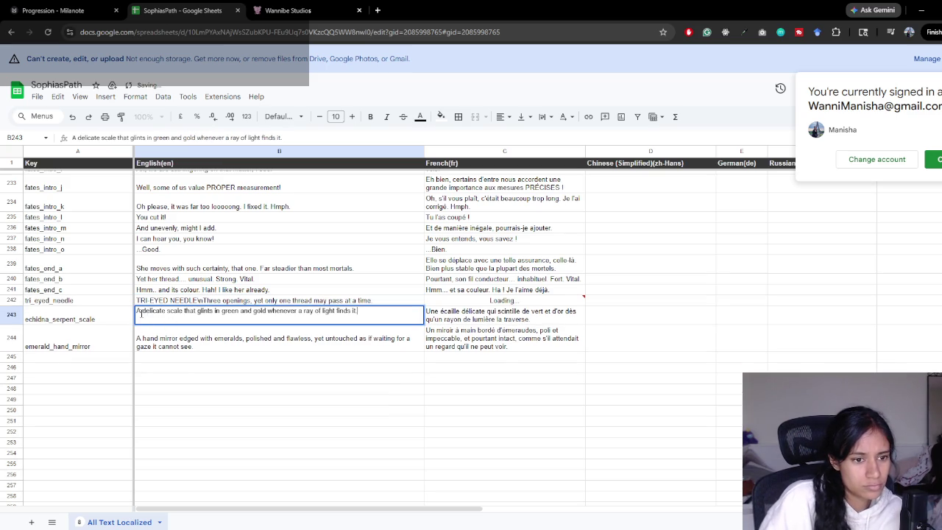
pyautogui.hotkey('ctrl', 'v')
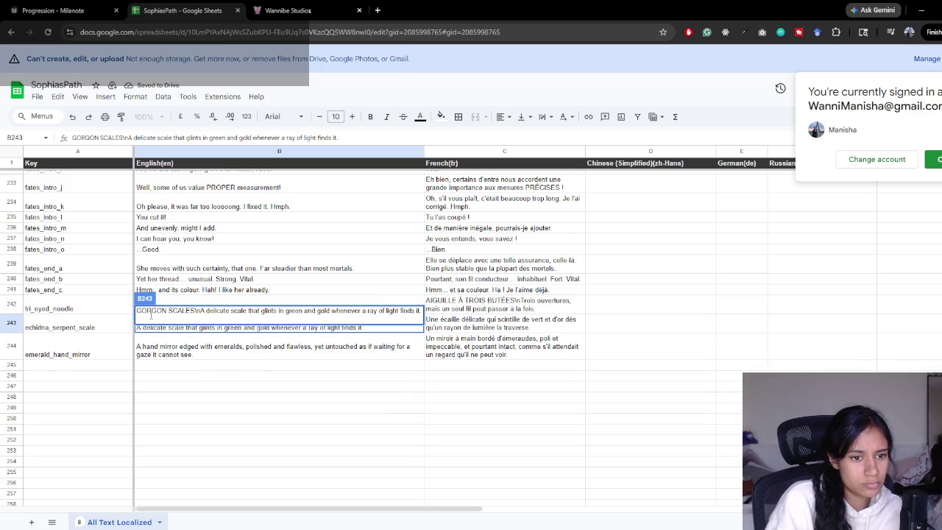
pyautogui.press('BackSpace')
pyautogui.press('BackSpace')
pyautogui.press('BackSpace')
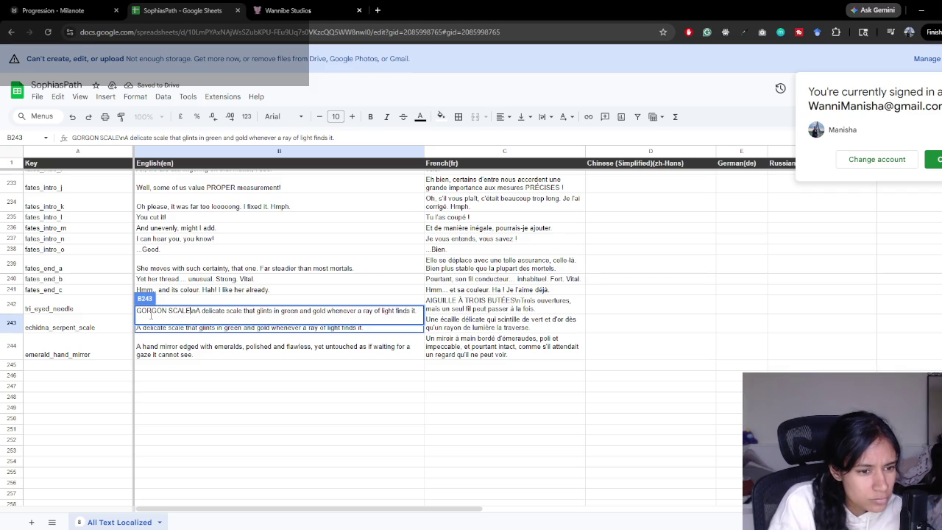
pyautogui.write('ECHIN')
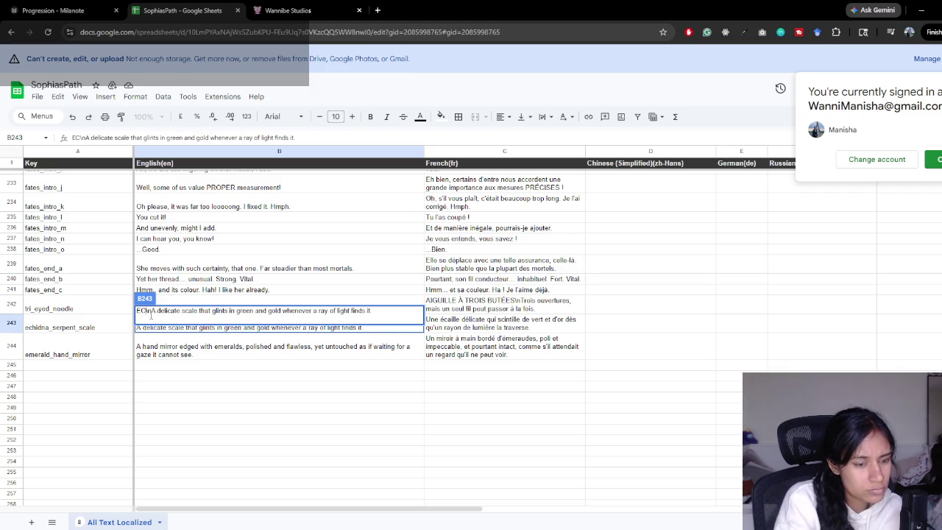
pyautogui.press('BackSpace')
pyautogui.write('DN')
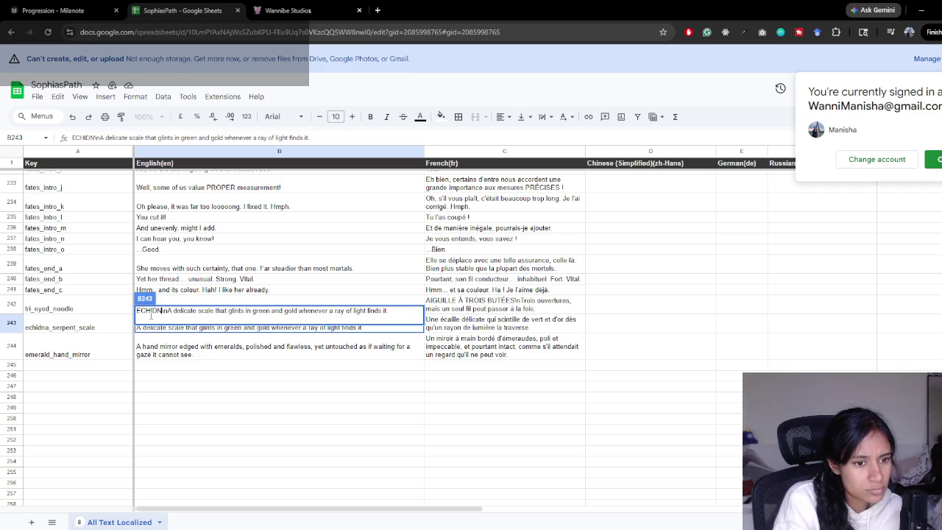
pyautogui.write('A')
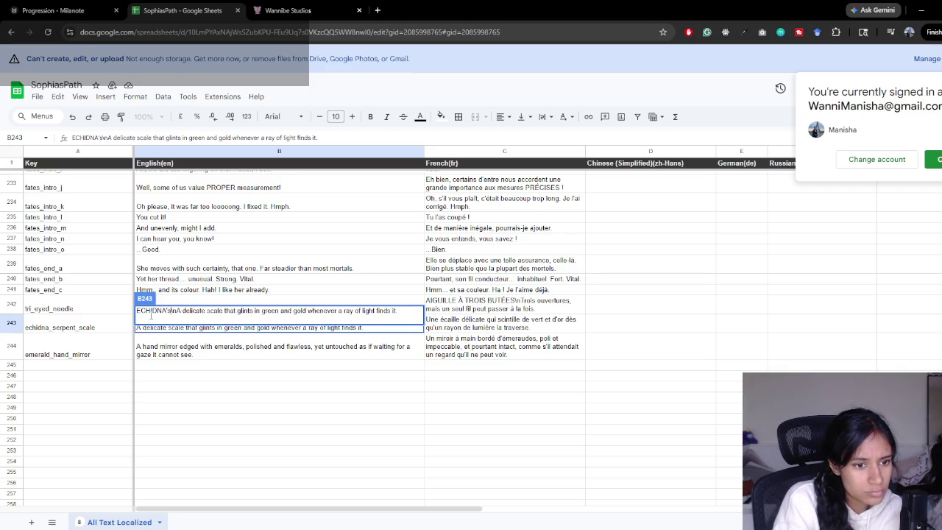
pyautogui.write("'S SER")
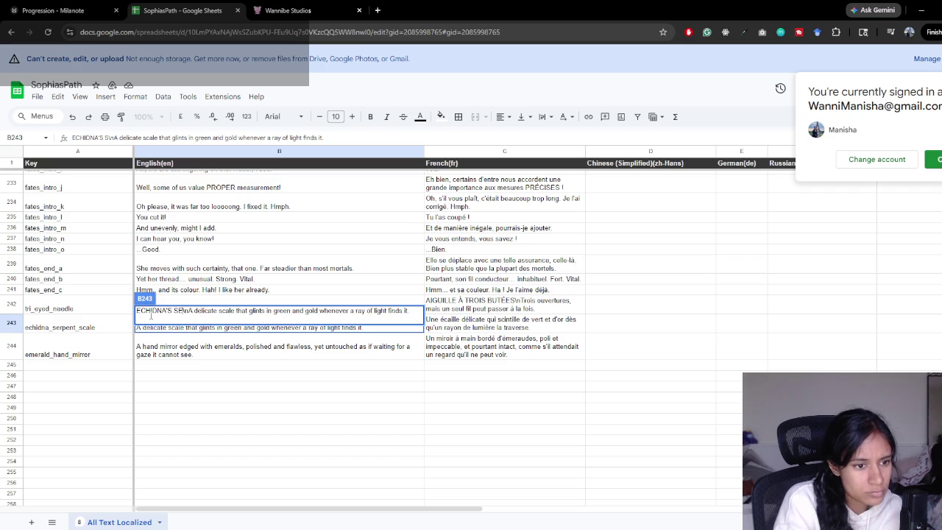
pyautogui.write('PENT S')
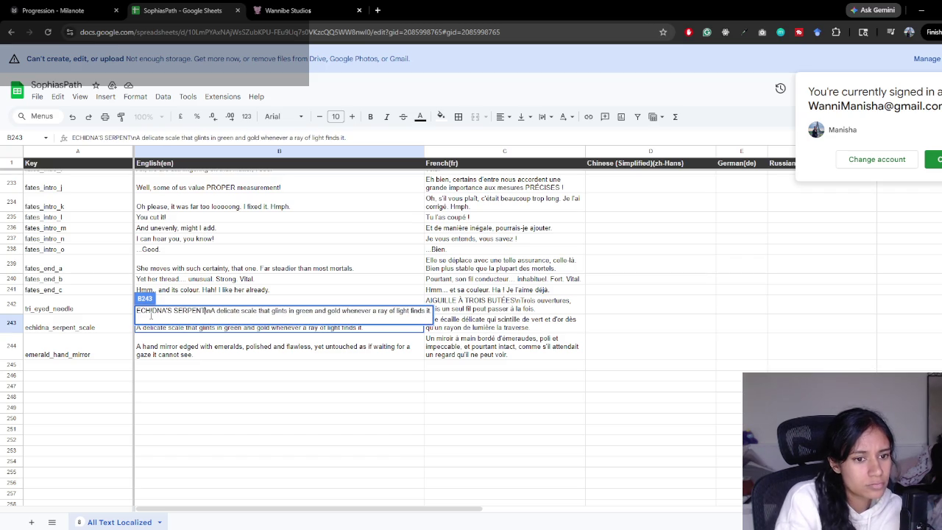
pyautogui.write('CALE')
pyautogui.press('Return')
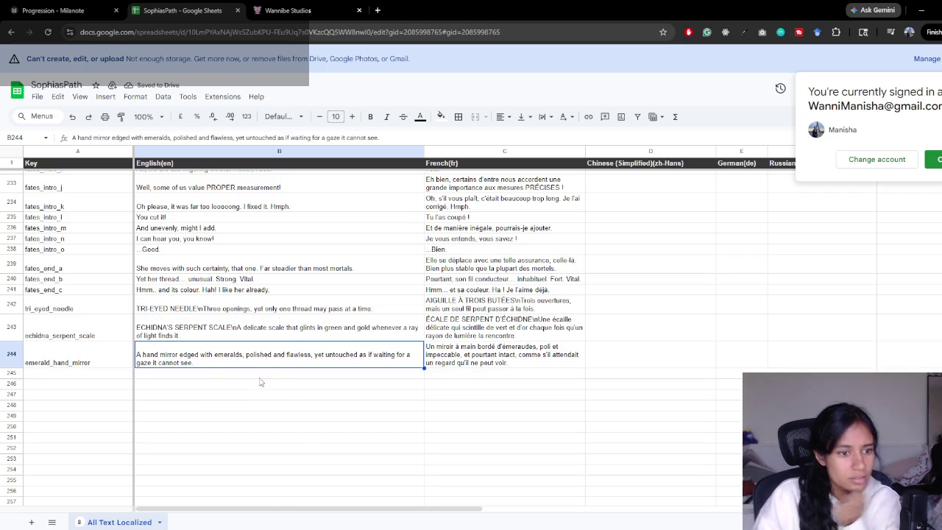
# - Prefix B244's English text with the title EMERALD HAND MIRROR
pyautogui.doubleClick(199, 362)
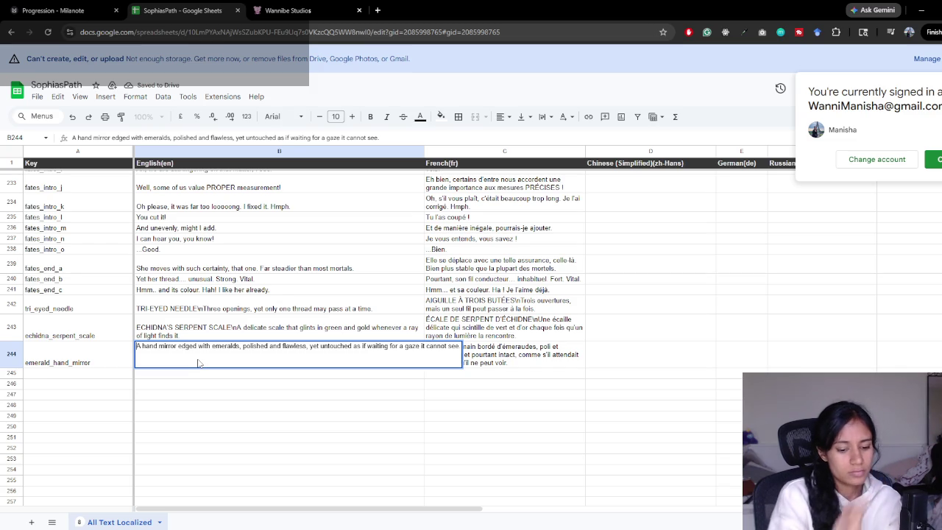
pyautogui.write('GORGON SCALES')
pyautogui.press('BackSpace')
pyautogui.press('BackSpace')
pyautogui.press('BackSpace')
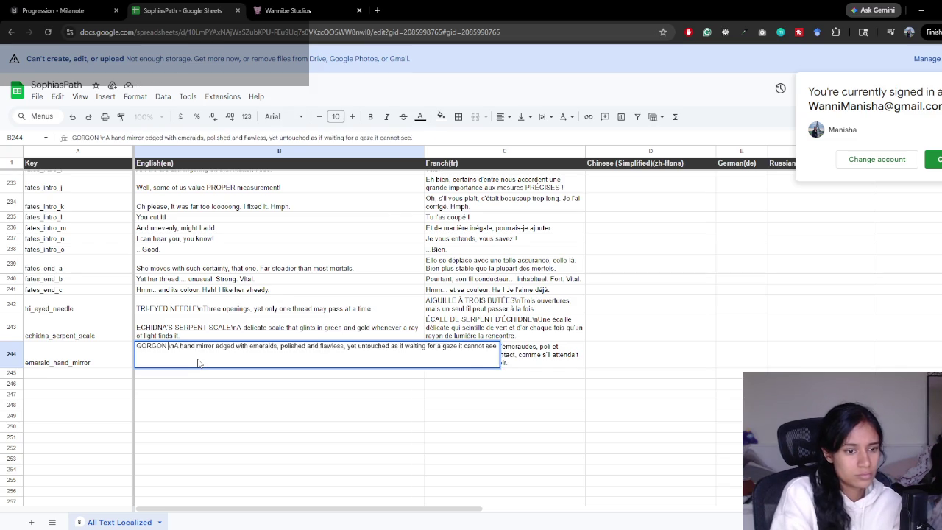
pyautogui.write('EMERALD HAND MIRROR')
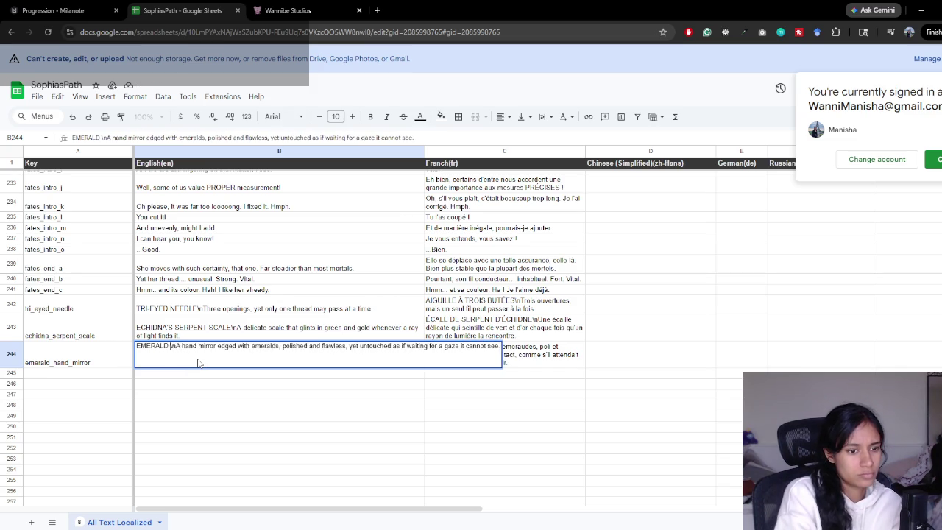
pyautogui.press('Return')
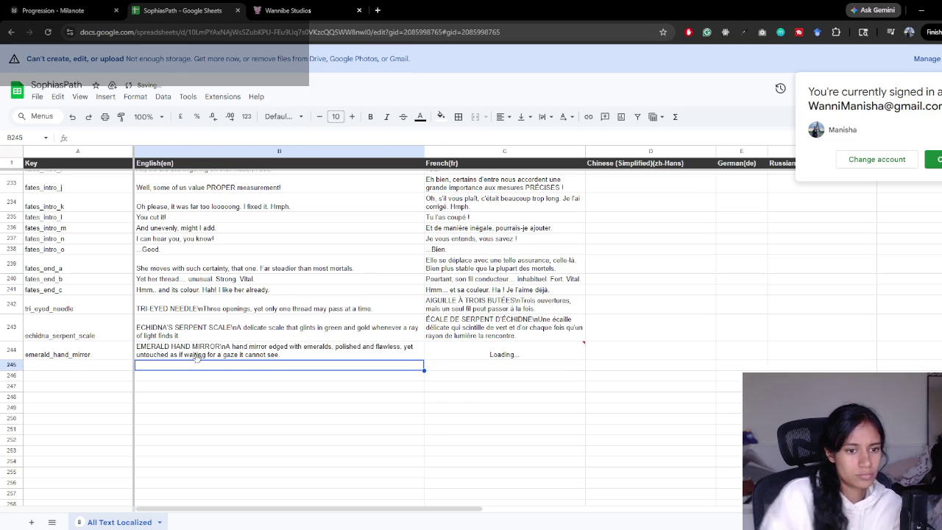
pyautogui.hotkey('alt', 'Tab')
# - Pull the updated strings and play-test to see the TRI-EYED NEEDLE relic popup
pyautogui.click(120, 462)
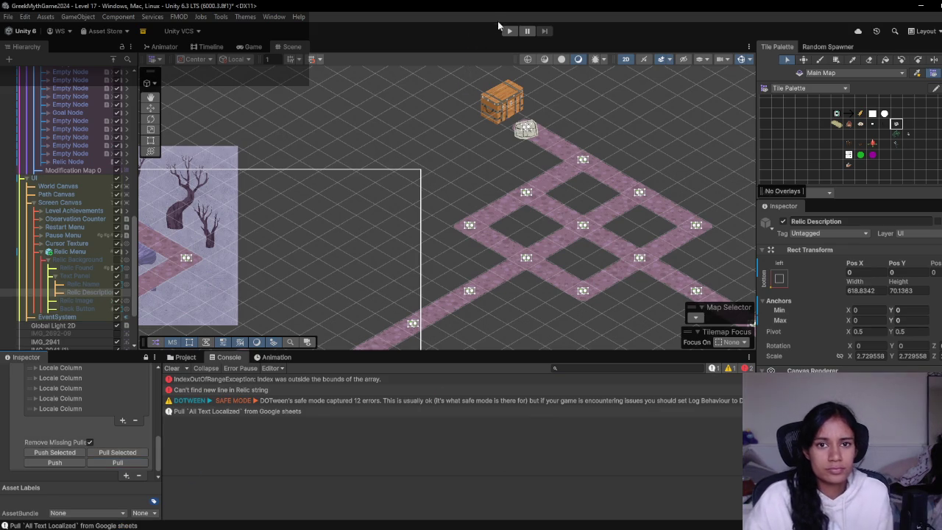
pyautogui.click(508, 31)
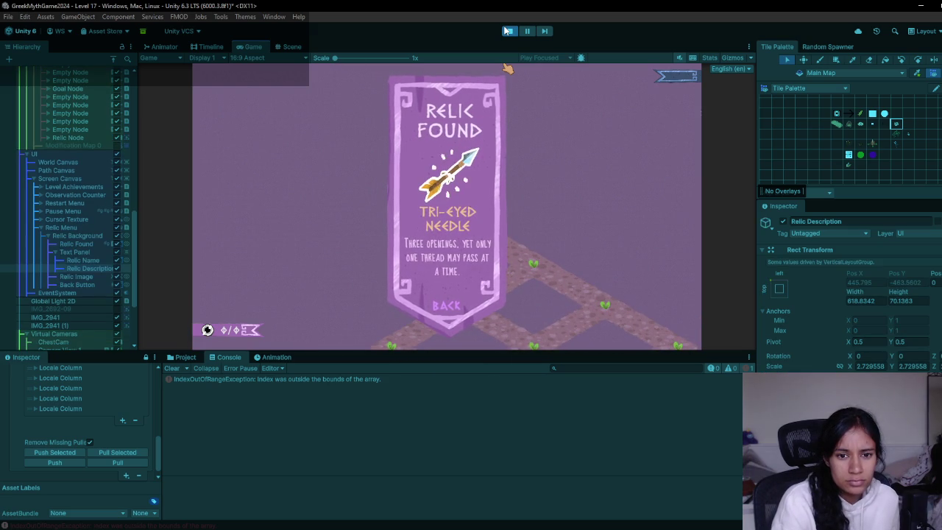
pyautogui.click(508, 31)
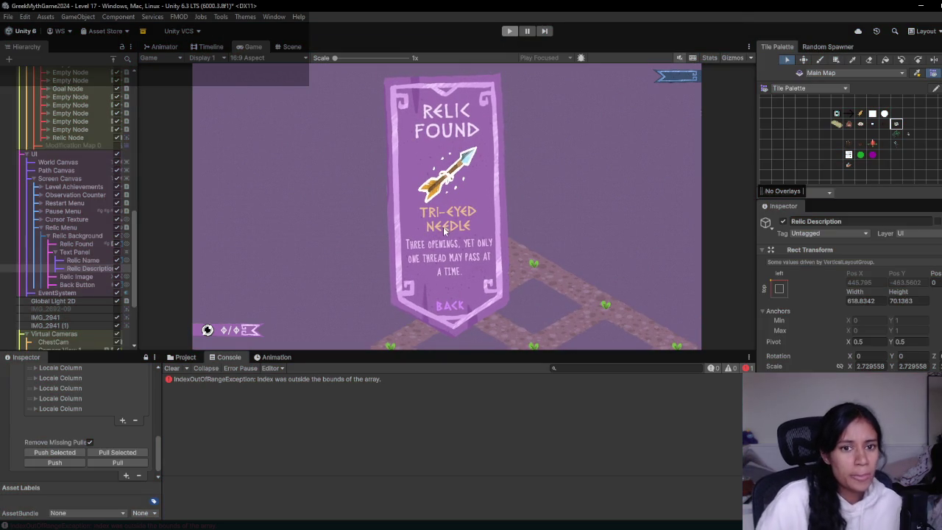
pyautogui.scroll(-4, 495, 227)
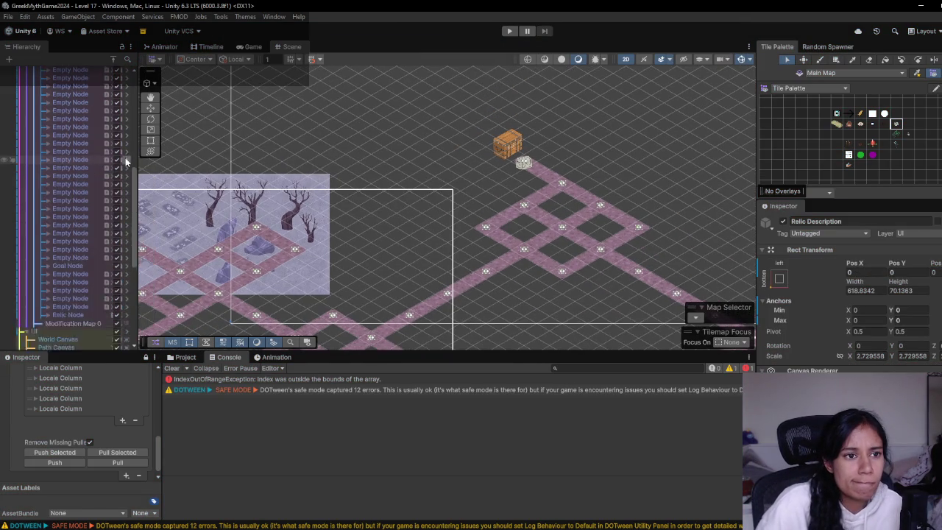
# - Star Level 19, Path 25 and Level 18-not sure as favourite scenes
pyautogui.click(59, 71)
pyautogui.scroll(-5, 74, 147)
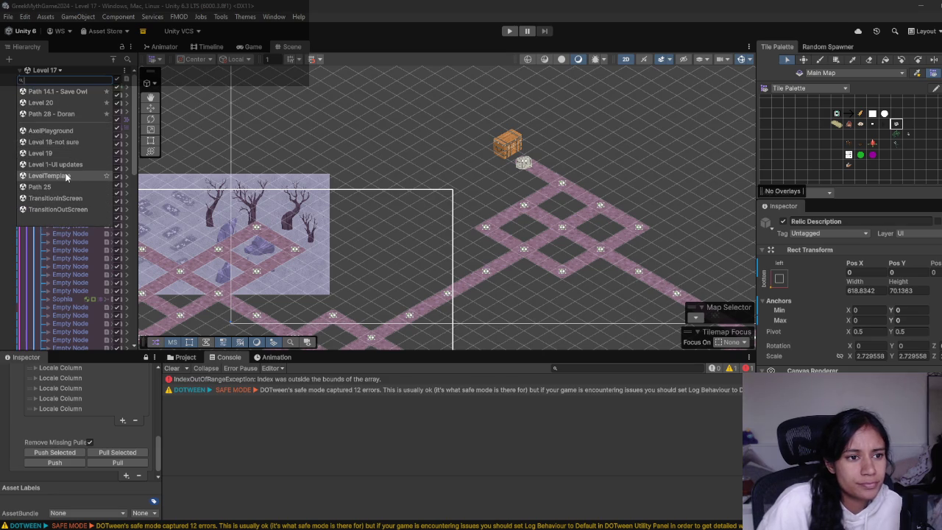
pyautogui.click(107, 153)
pyautogui.click(107, 186)
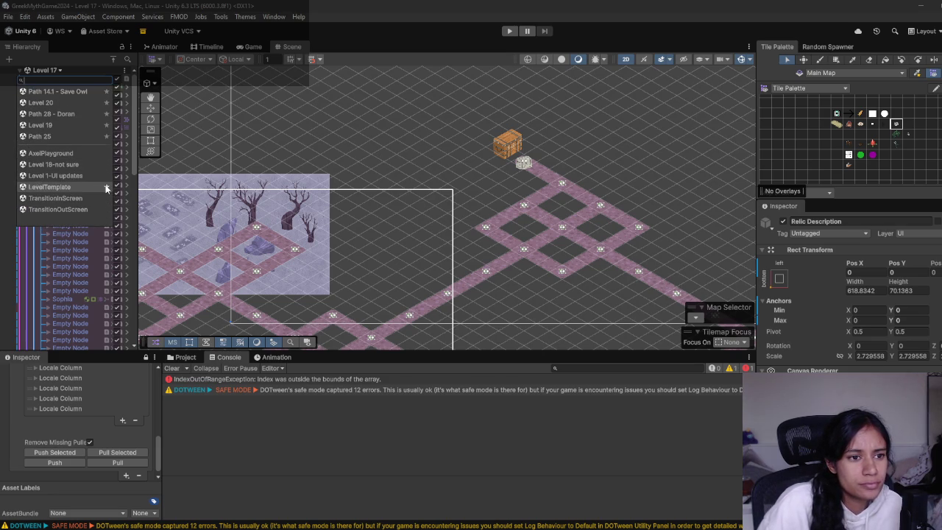
pyautogui.click(107, 165)
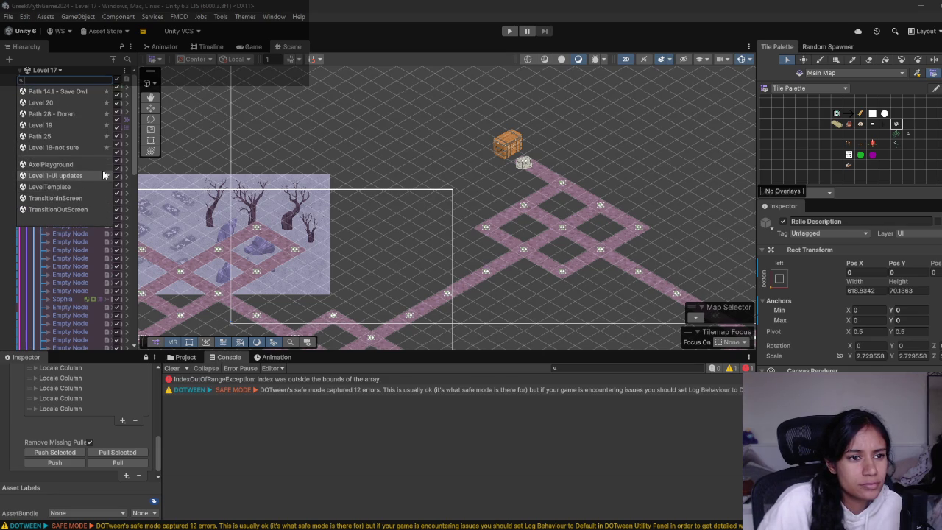
# - Drag the favourite scenes into a new order, then open the Level 14 scene
pyautogui.moveTo(100, 148); pyautogui.dragTo(81, 111)
pyautogui.scroll(1, 81, 116)
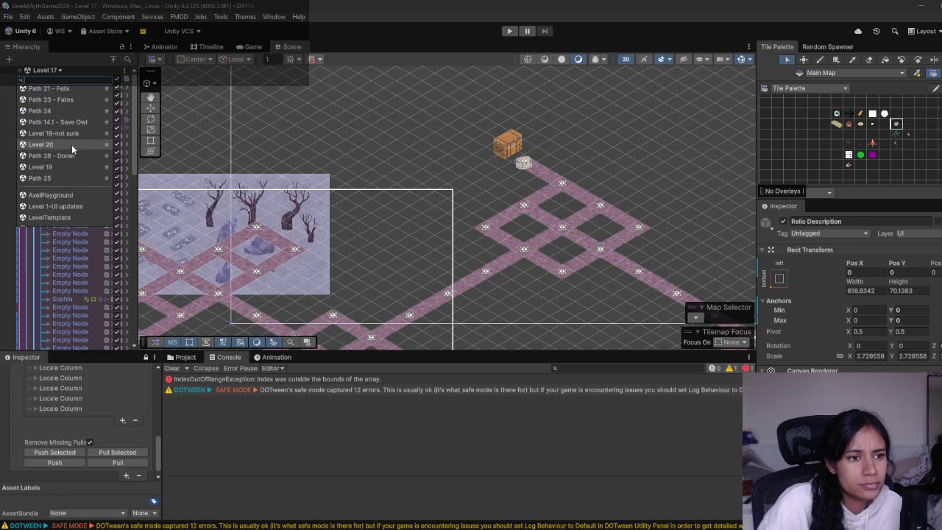
pyautogui.scroll(1, 69, 149)
pyautogui.moveTo(64, 150)
pyautogui.mouseDown()
pyautogui.moveTo(63, 92)
pyautogui.moveTo(65, 132)
pyautogui.moveTo(66, 115)
pyautogui.mouseUp()
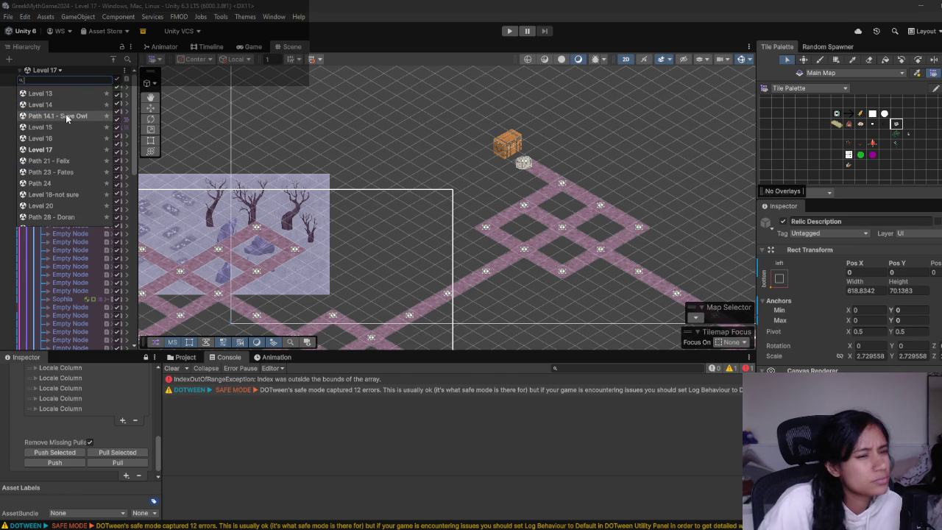
pyautogui.doubleClick(67, 106)
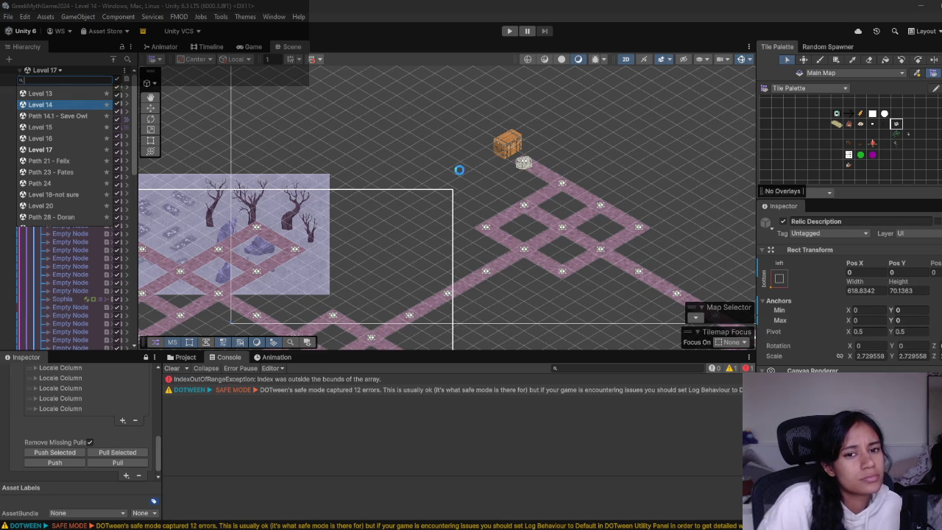
pyautogui.scroll(-5, 435, 187)
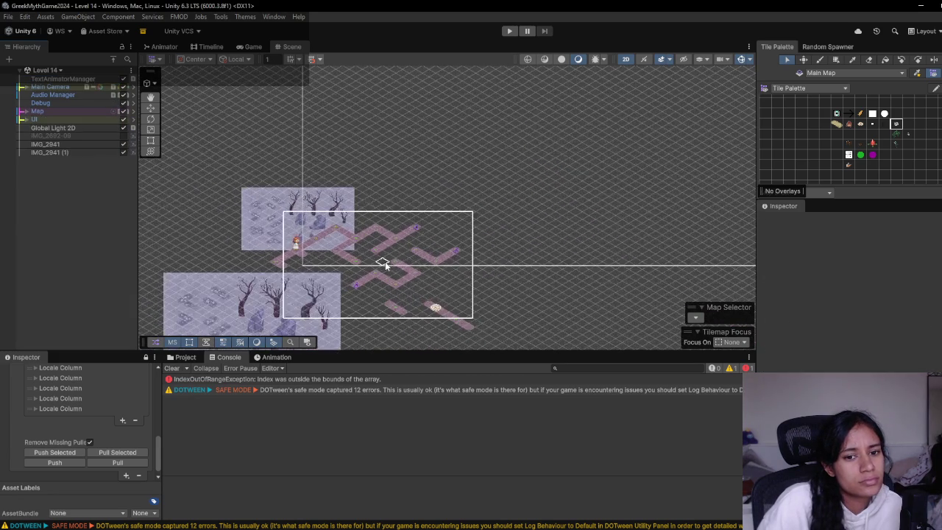
# - Switch to the Level 15 scene from the Hierarchy scene list
pyautogui.scroll(4, 385, 261)
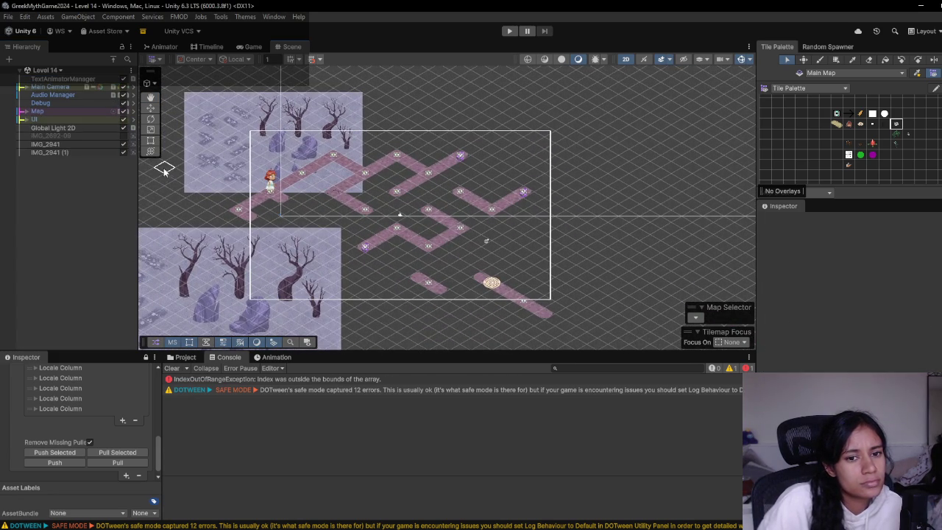
pyautogui.click(61, 71)
pyautogui.scroll(-5, 66, 170)
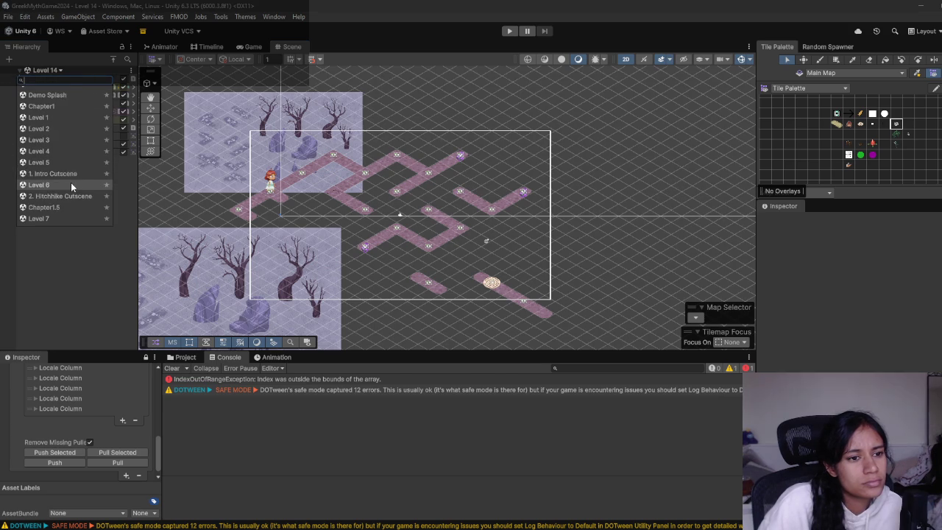
pyautogui.scroll(-2, 72, 190)
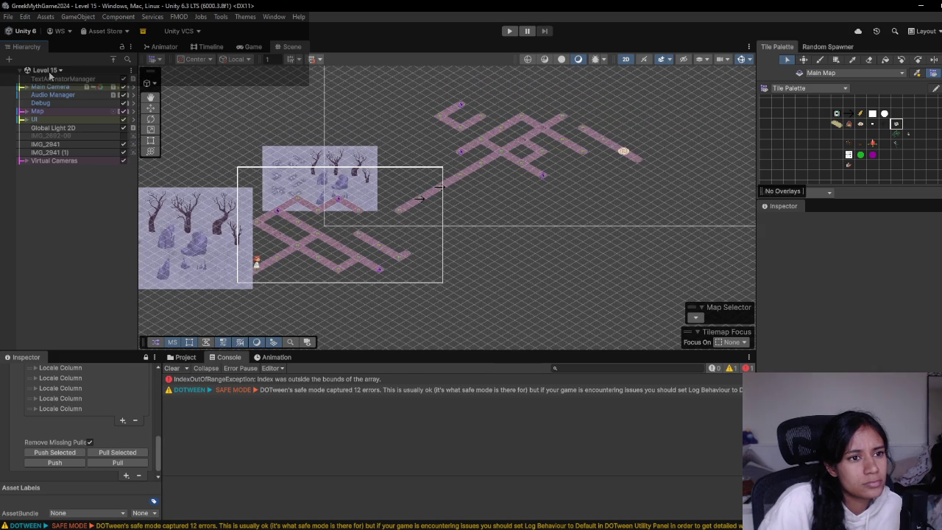
pyautogui.click(50, 71)
pyautogui.scroll(-3, 84, 182)
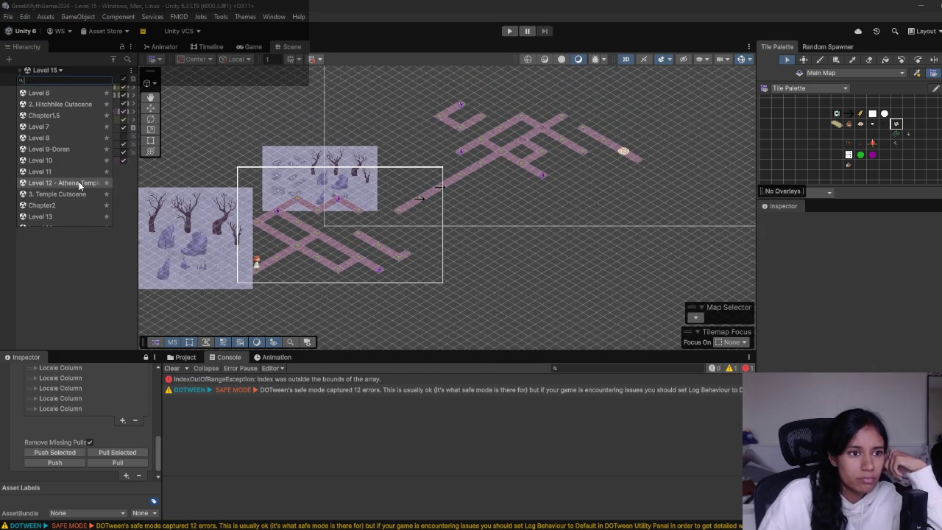
pyautogui.scroll(-3, 80, 187)
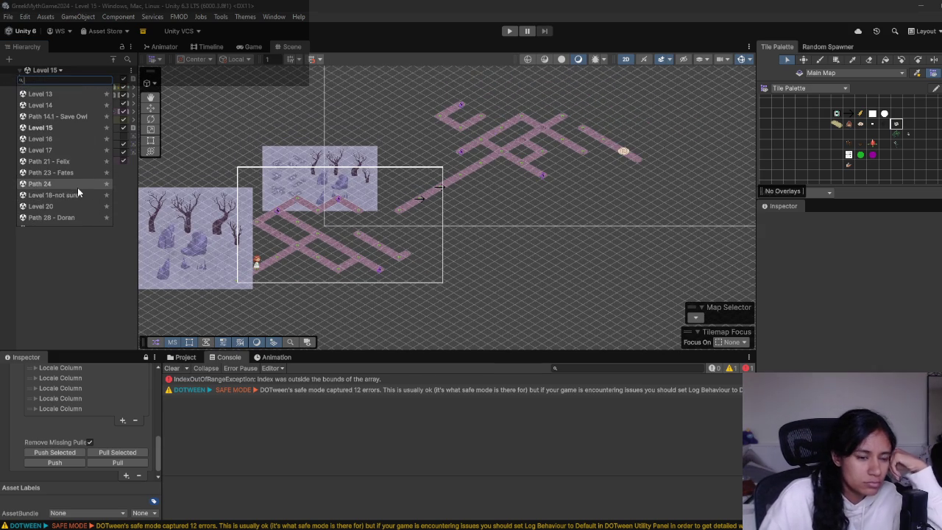
pyautogui.scroll(-3, 77, 188)
pyautogui.scroll(1, 77, 188)
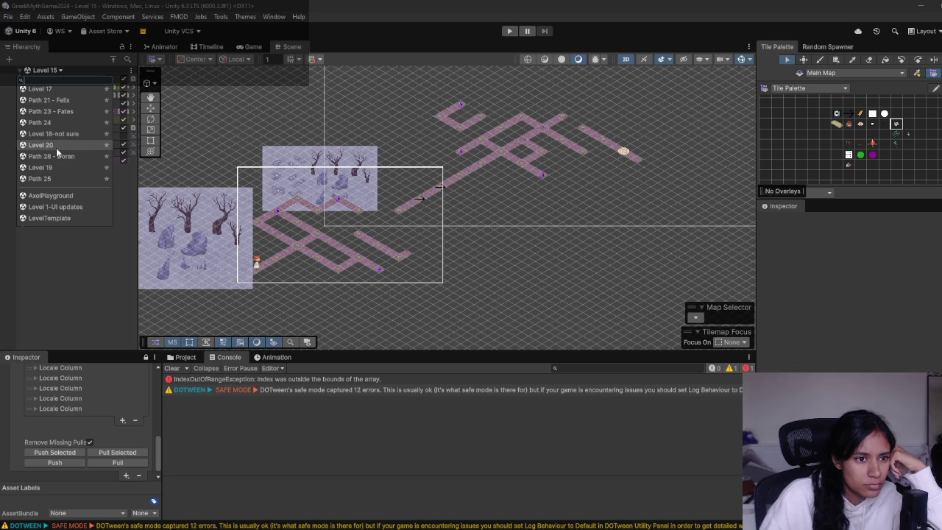
# - Move Level 18-not sure, Level 19 and Level 20 ahead of Path 21 - Felix in the favourites
pyautogui.moveTo(64, 134); pyautogui.dragTo(63, 101)
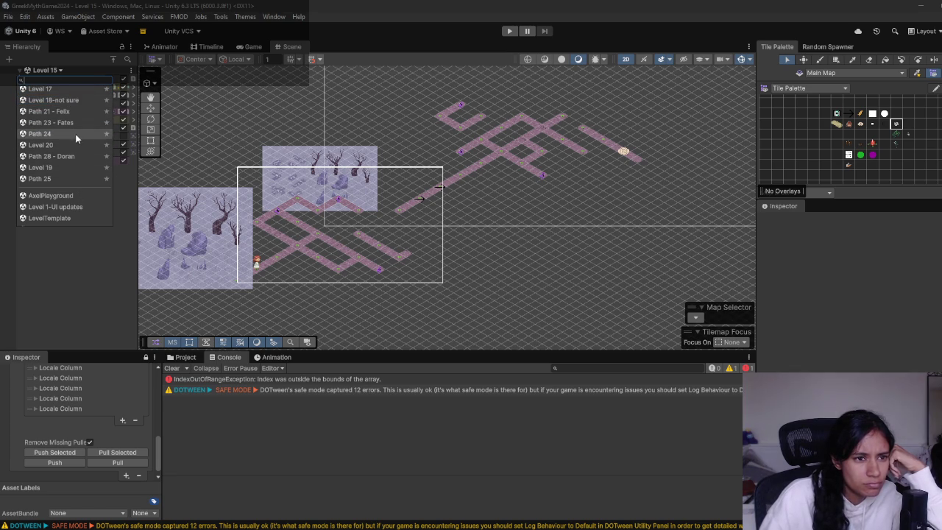
pyautogui.moveTo(71, 167)
pyautogui.mouseDown()
pyautogui.moveTo(66, 111)
pyautogui.moveTo(68, 158)
pyautogui.moveTo(67, 122)
pyautogui.mouseUp()
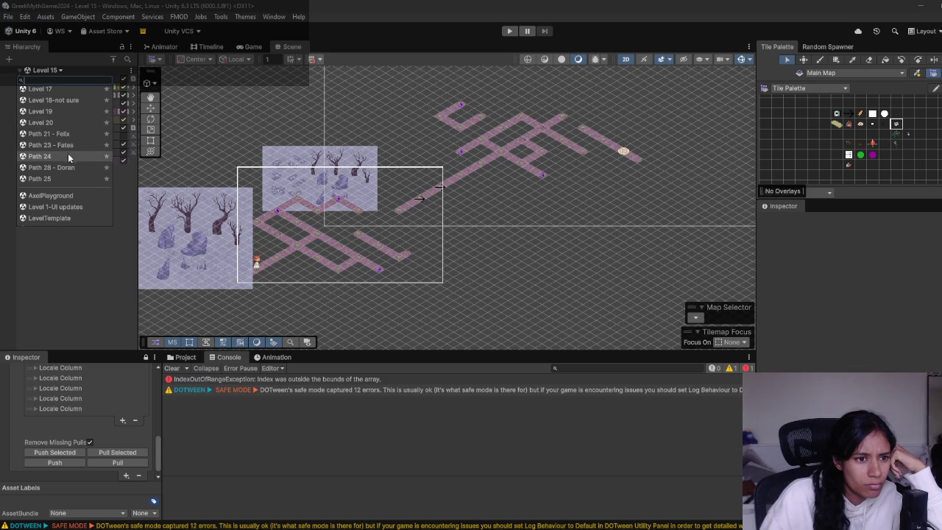
pyautogui.moveTo(62, 167); pyautogui.dragTo(63, 181)
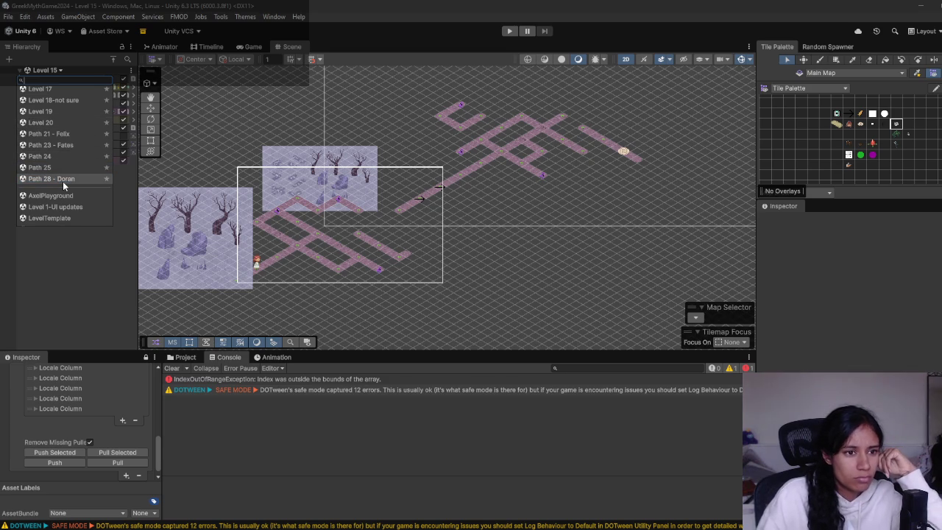
pyautogui.scroll(3, 66, 178)
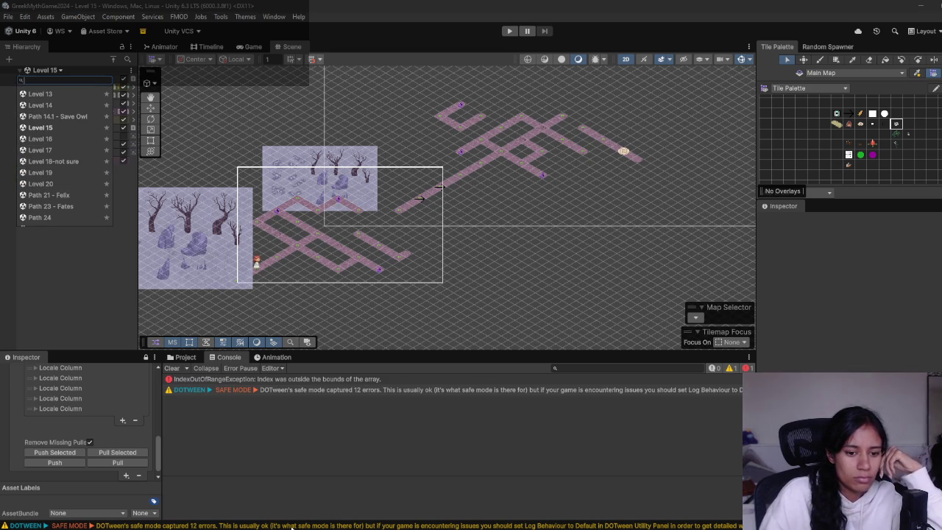
pyautogui.moveTo(285, 529)
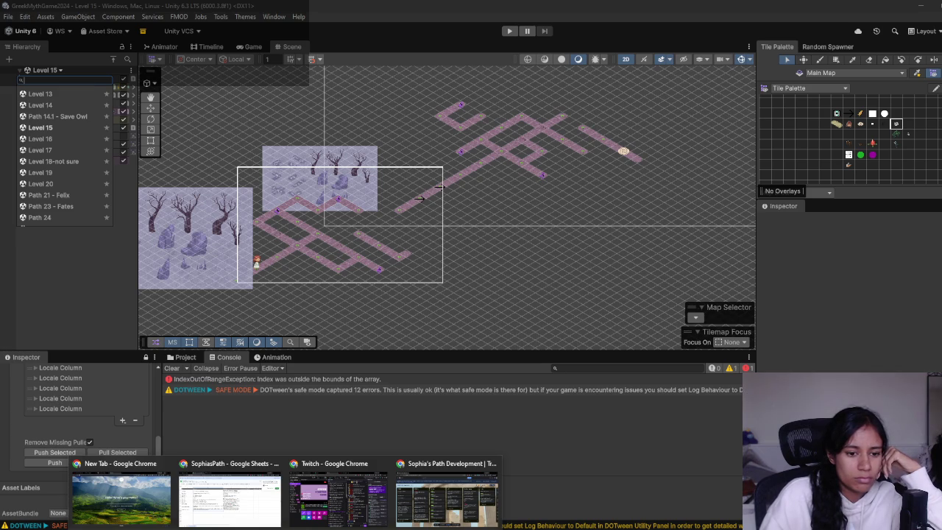
pyautogui.click(253, 513)
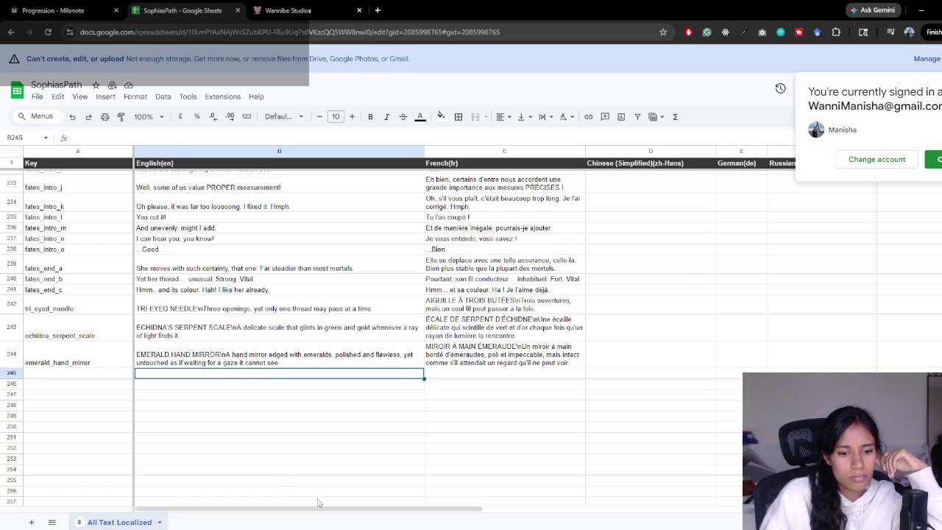
pyautogui.click(76, 6)
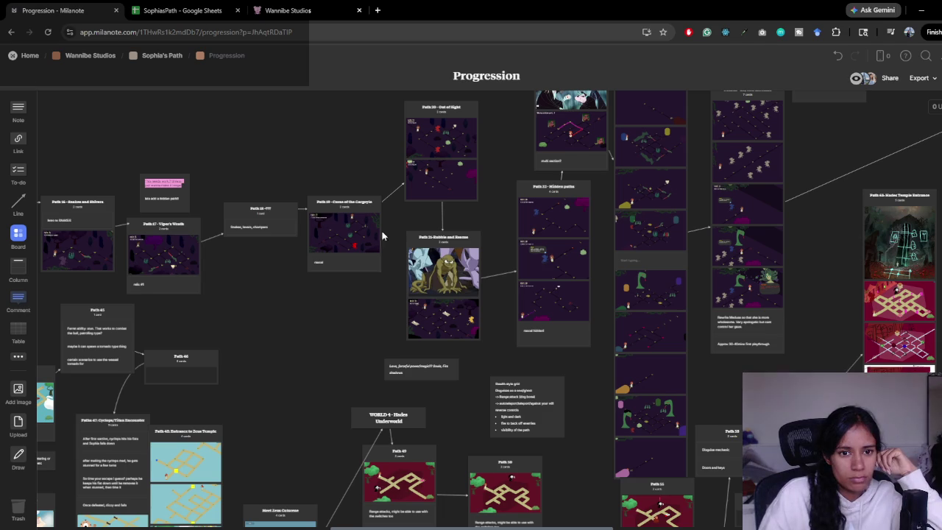
pyautogui.moveTo(381, 314); pyautogui.dragTo(304, 378)
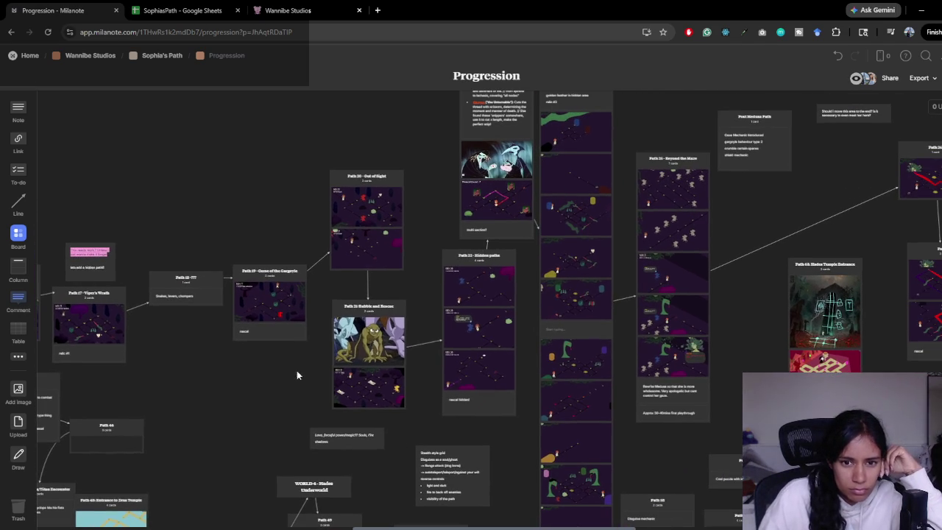
pyautogui.moveTo(470, 239); pyautogui.dragTo(465, 324)
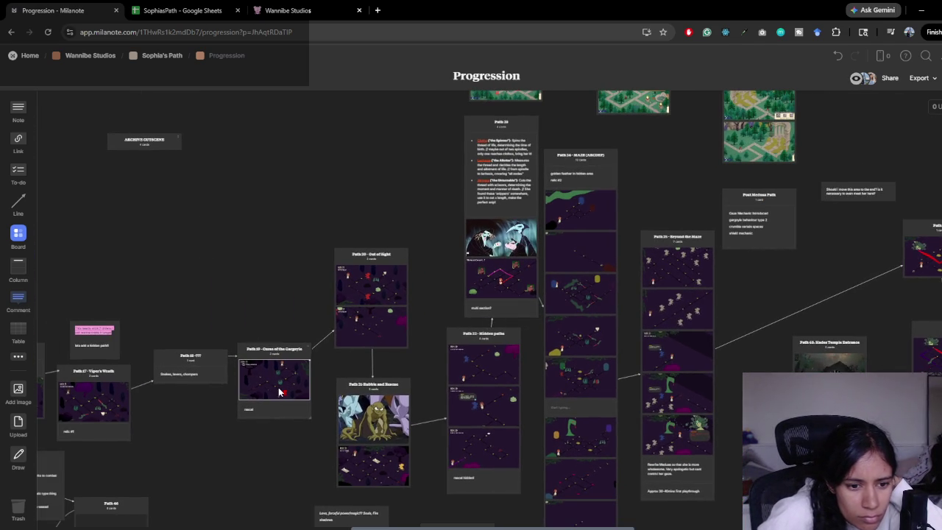
pyautogui.click(279, 392)
pyautogui.hotkey('alt', 'Tab')
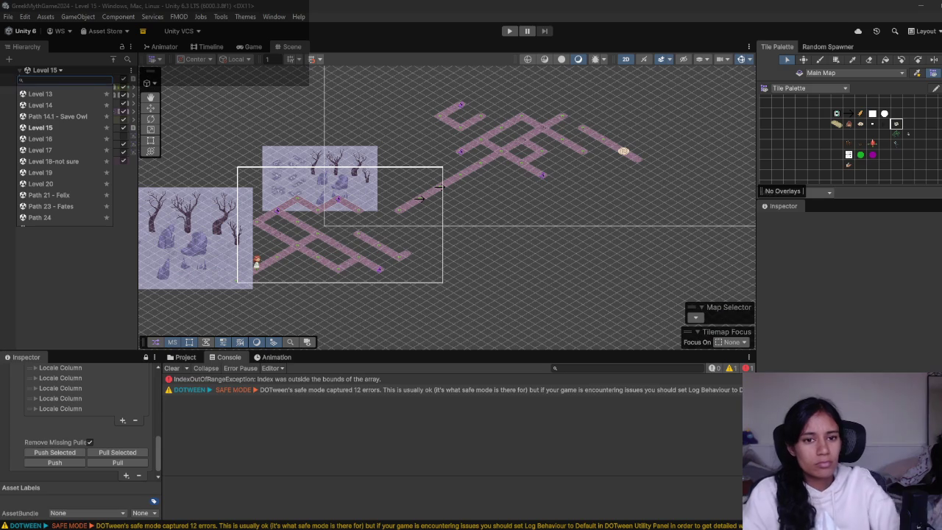
# - Open the Level 12 - Athena Temple scene and frame the Temple area
pyautogui.scroll(-3, 53, 147)
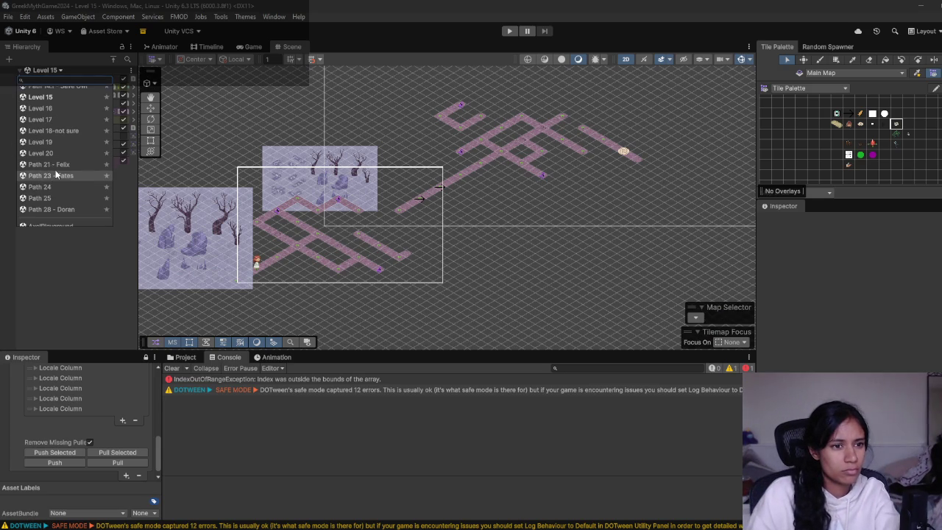
pyautogui.scroll(2, 57, 118)
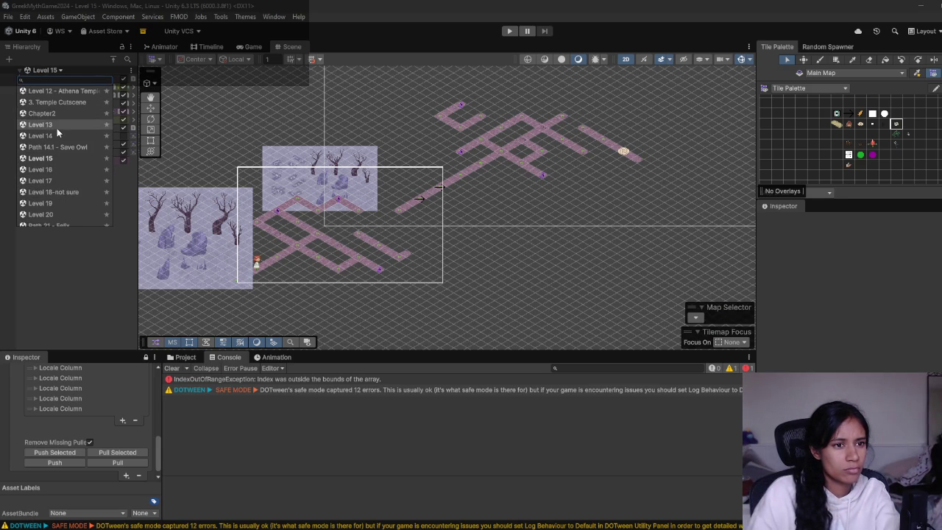
pyautogui.click(72, 92)
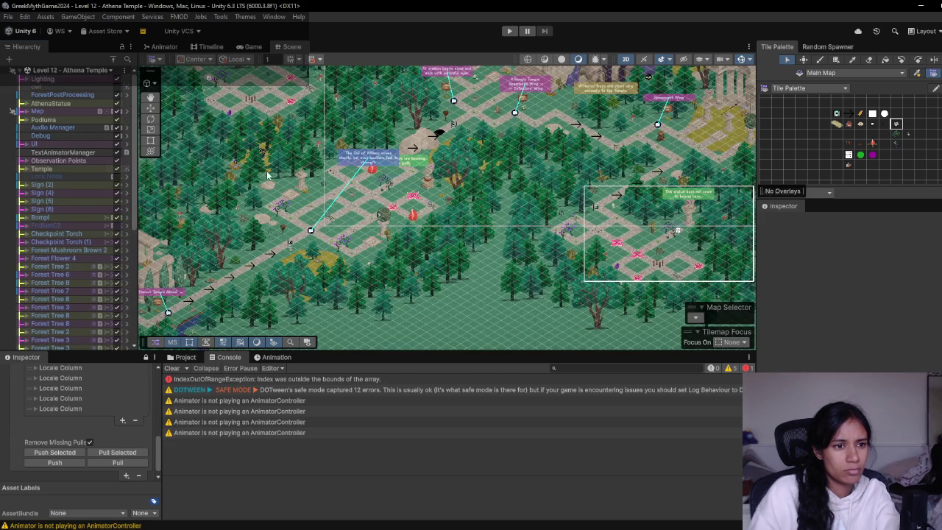
pyautogui.doubleClick(42, 168)
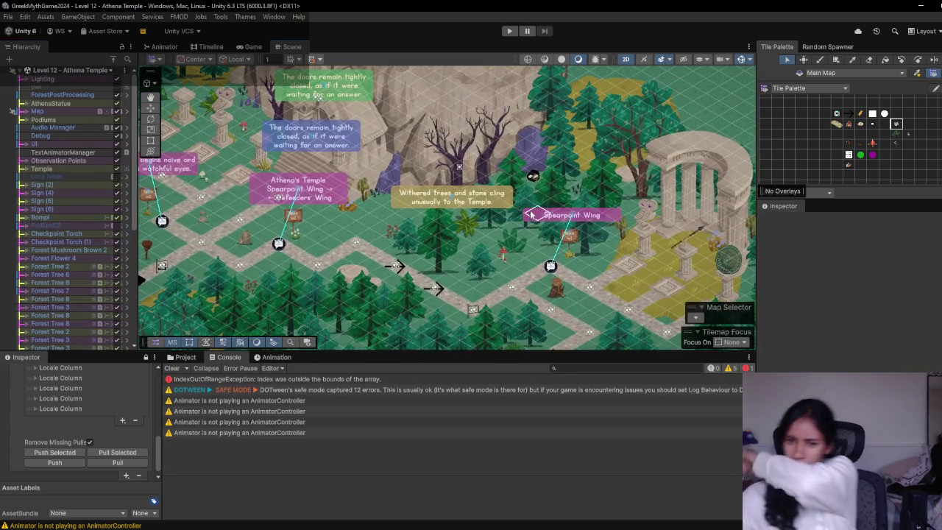
# - Select the Bompi object through its black marker near the trees
pyautogui.click(535, 179)
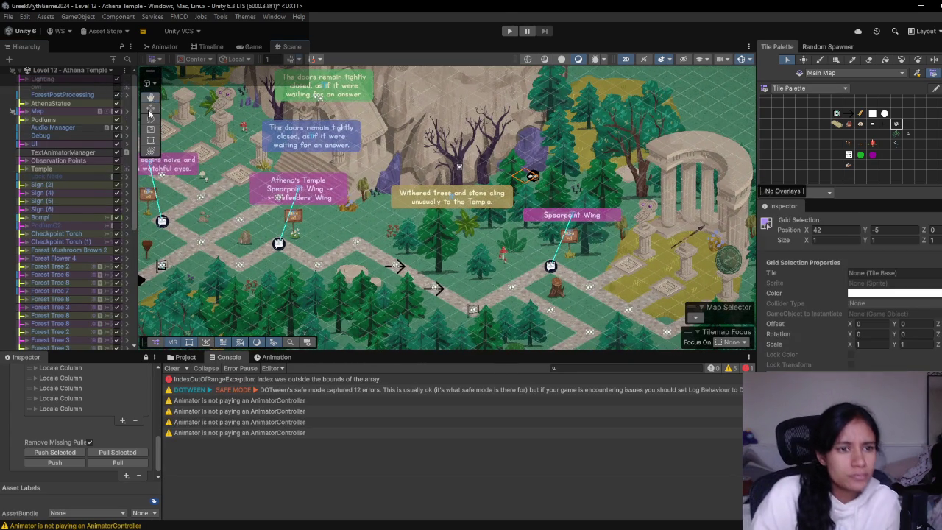
pyautogui.scroll(3, 532, 177)
pyautogui.click(532, 176)
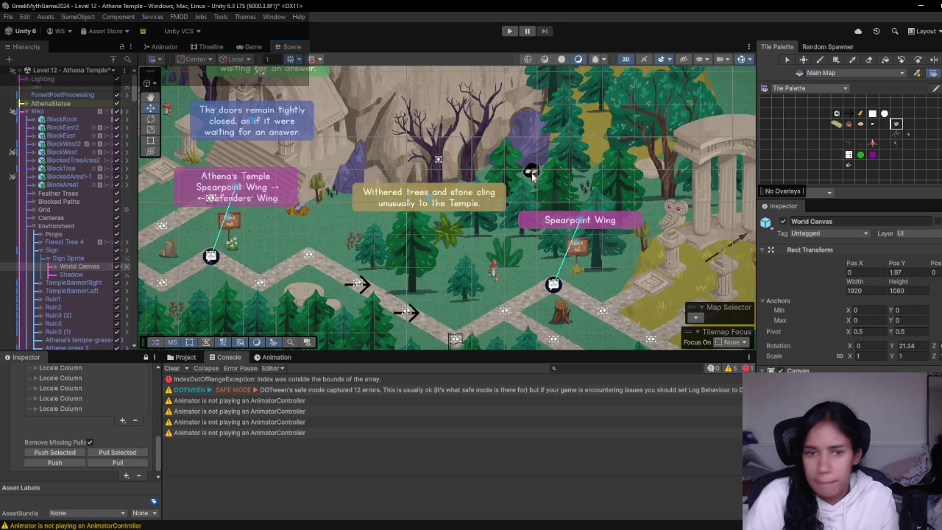
pyautogui.click(531, 177)
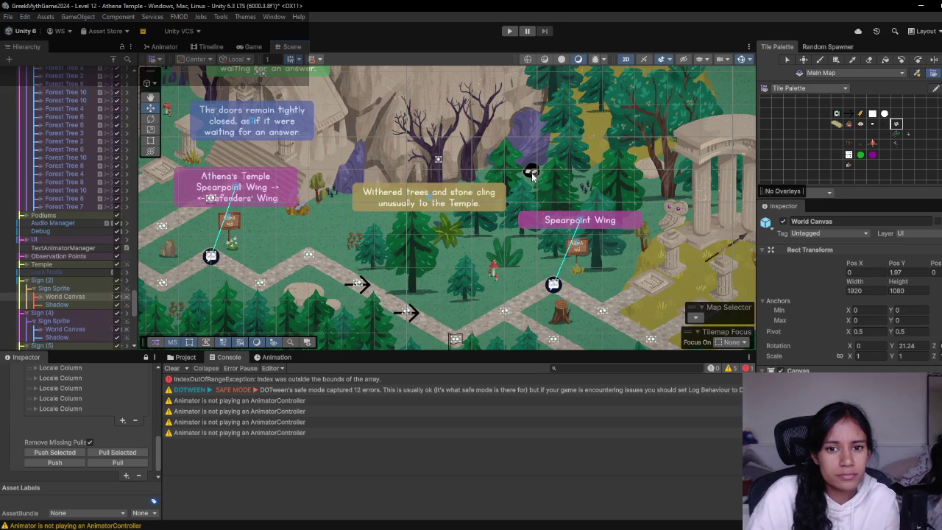
pyautogui.click(531, 177)
pyautogui.click(532, 177)
pyautogui.click(531, 176)
pyautogui.click(531, 177)
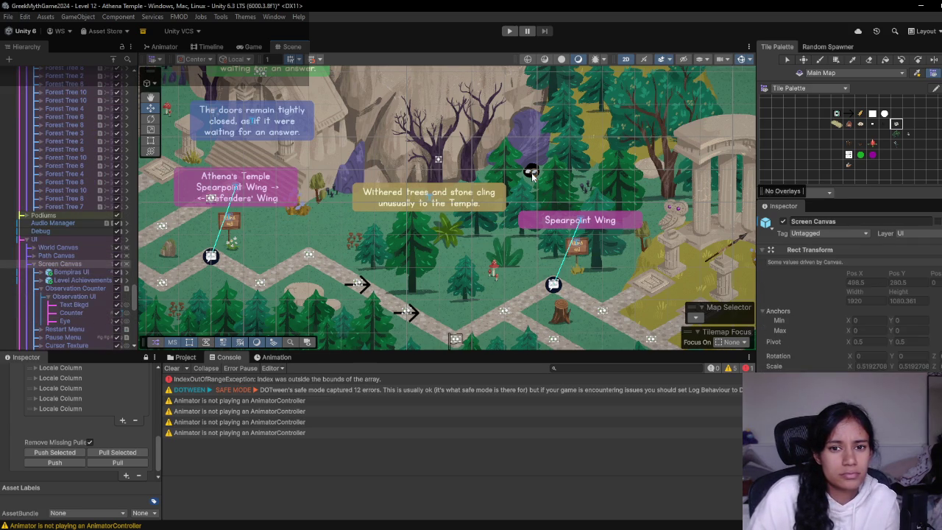
pyautogui.scroll(5, 532, 175)
pyautogui.click(533, 171)
pyautogui.click(538, 173)
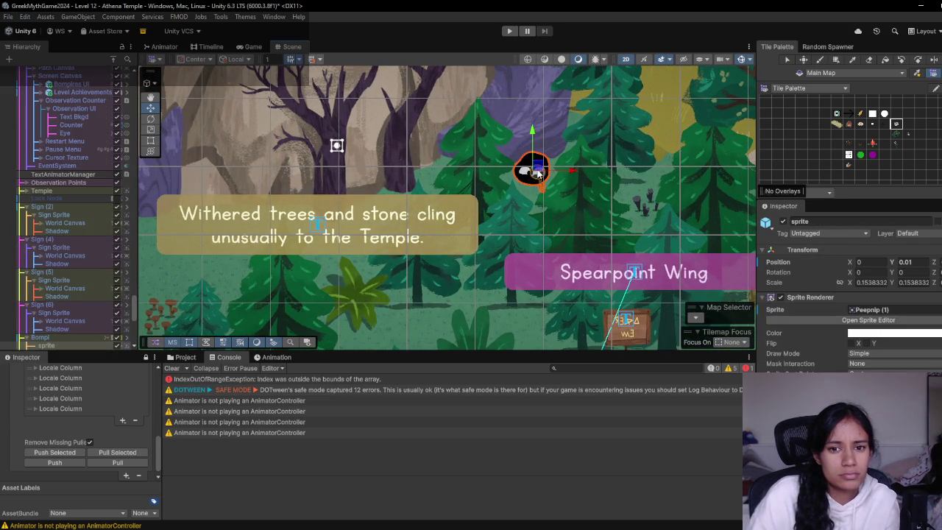
pyautogui.click(73, 338)
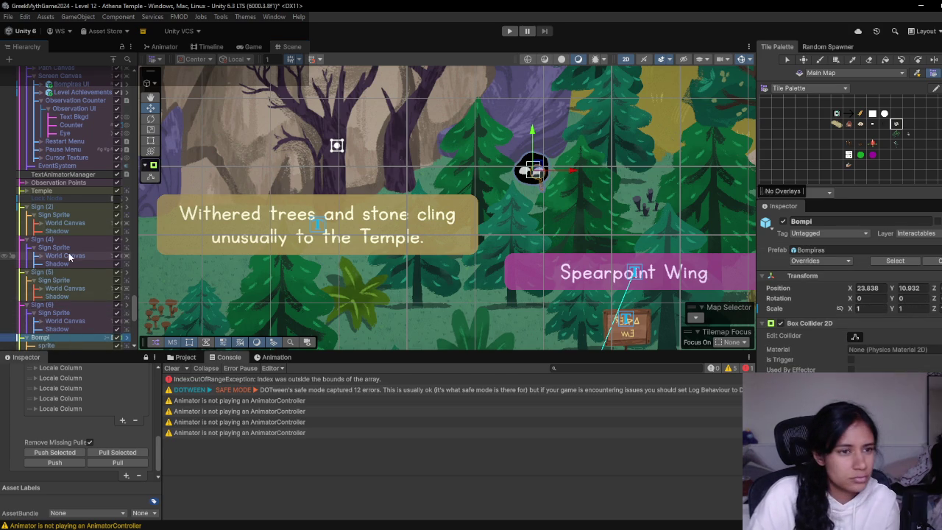
# - Add Bompiras UI to the selection with Bompi, then open the Level 19 scene
pyautogui.scroll(2, 70, 257)
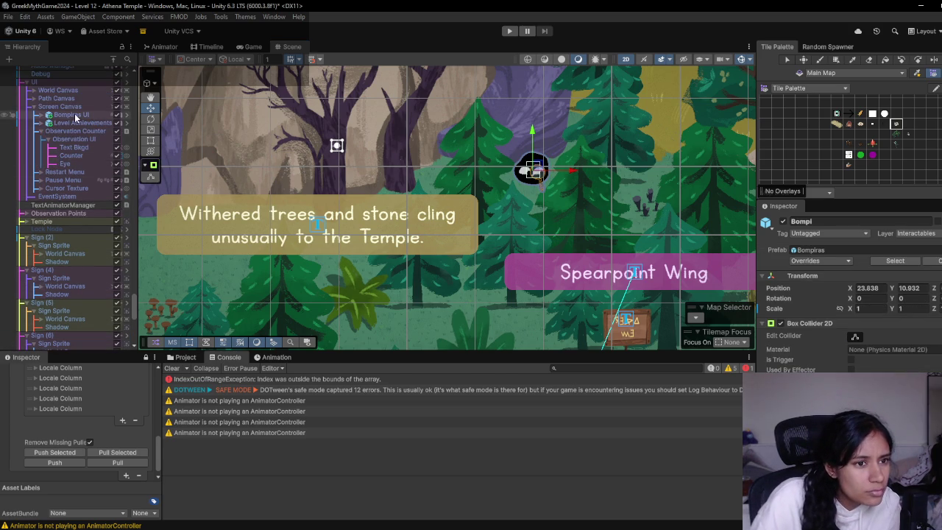
pyautogui.keyDown('ctrl'); pyautogui.click(74, 116); pyautogui.keyUp('ctrl')
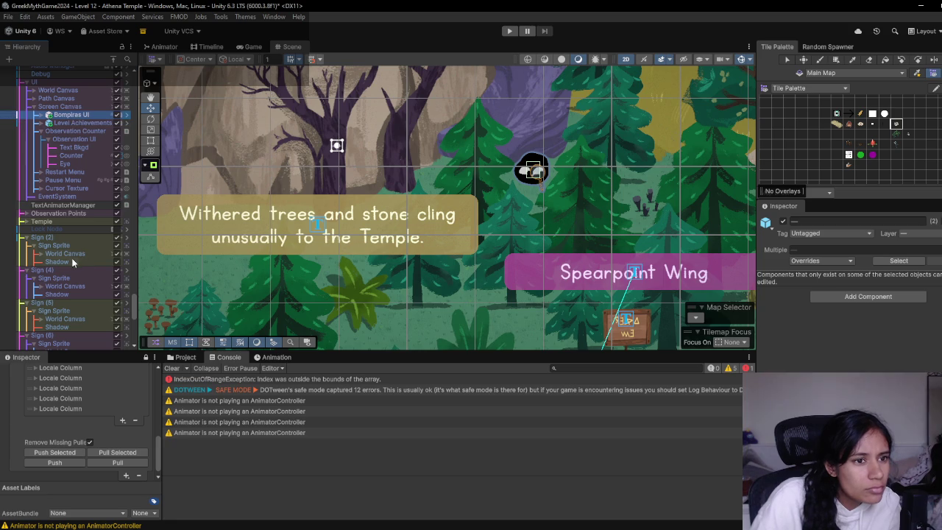
pyautogui.scroll(10, 63, 163)
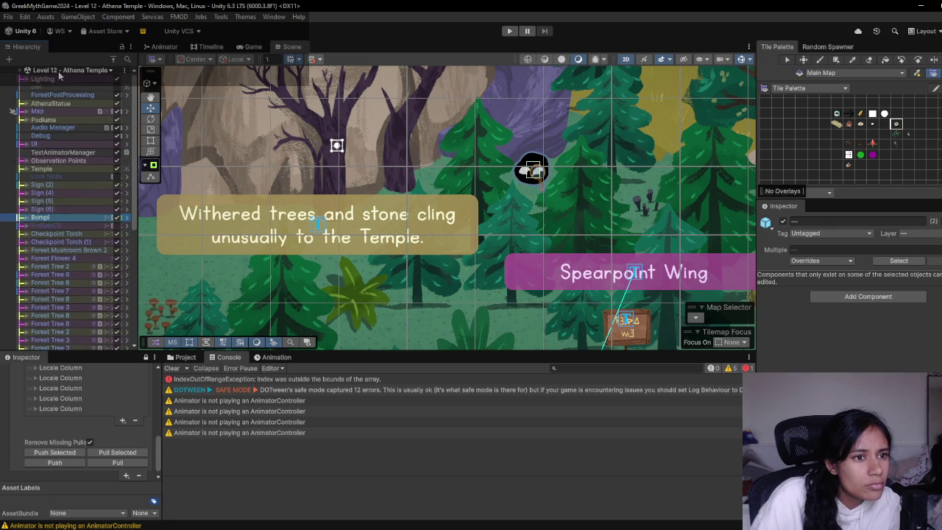
pyautogui.scroll(-3, 60, 177)
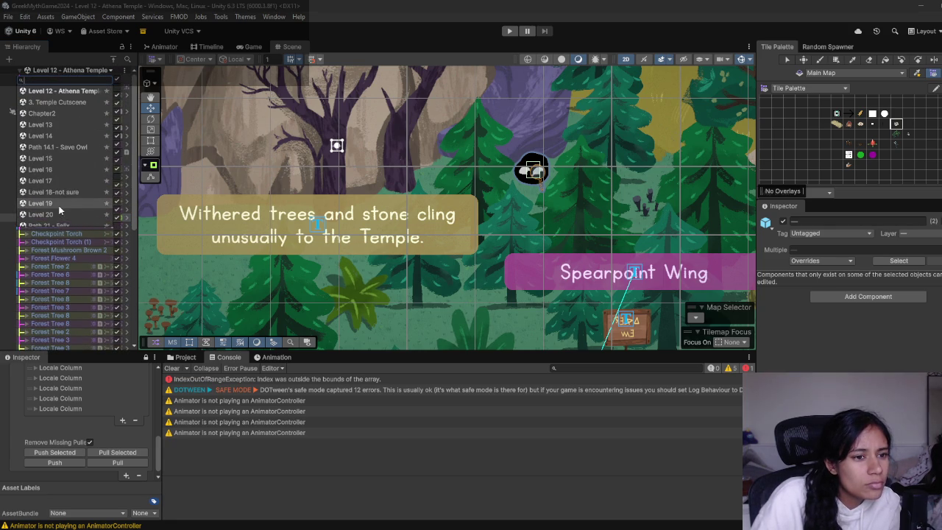
pyautogui.doubleClick(61, 208)
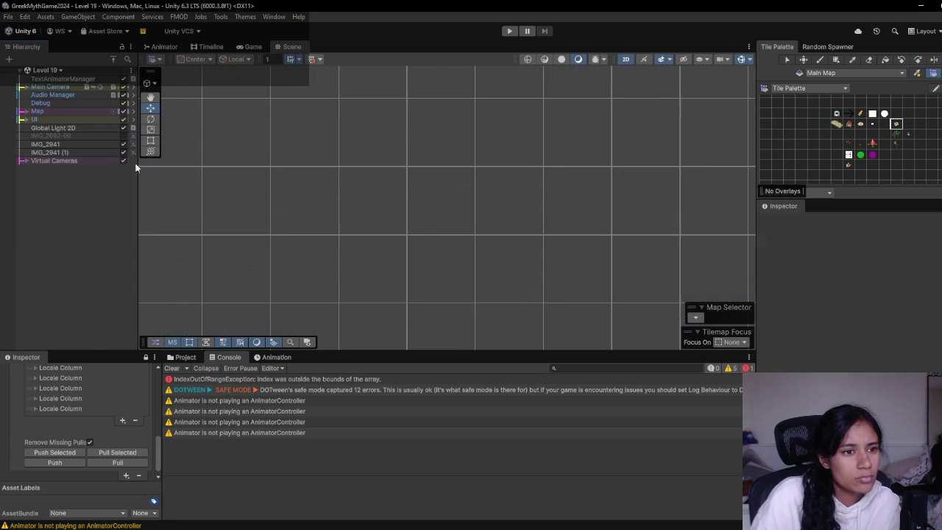
# - Paste Bompiras UI and Bompi under Level 19's Screen Canvas, moving Bompi to the root
pyautogui.click(53, 128)
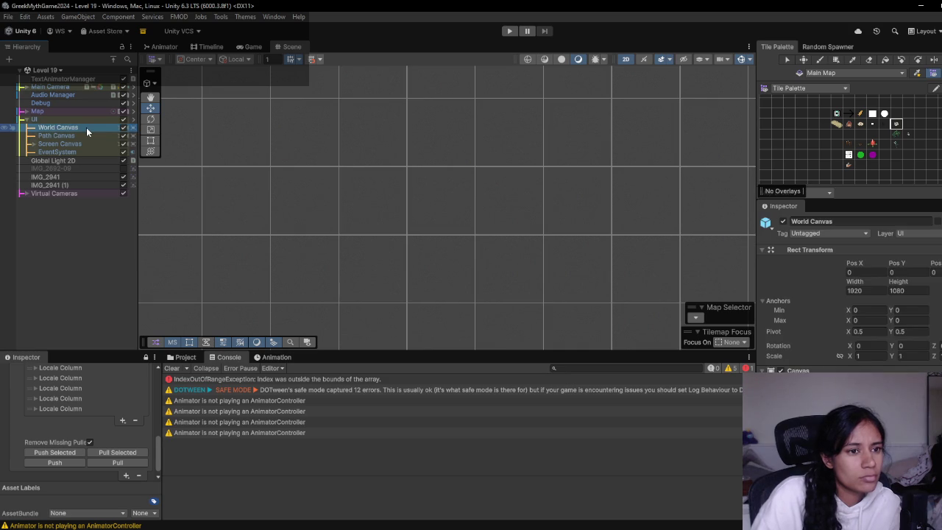
pyautogui.click(58, 143)
pyautogui.hotkey('ctrl', 'shift', 'v')
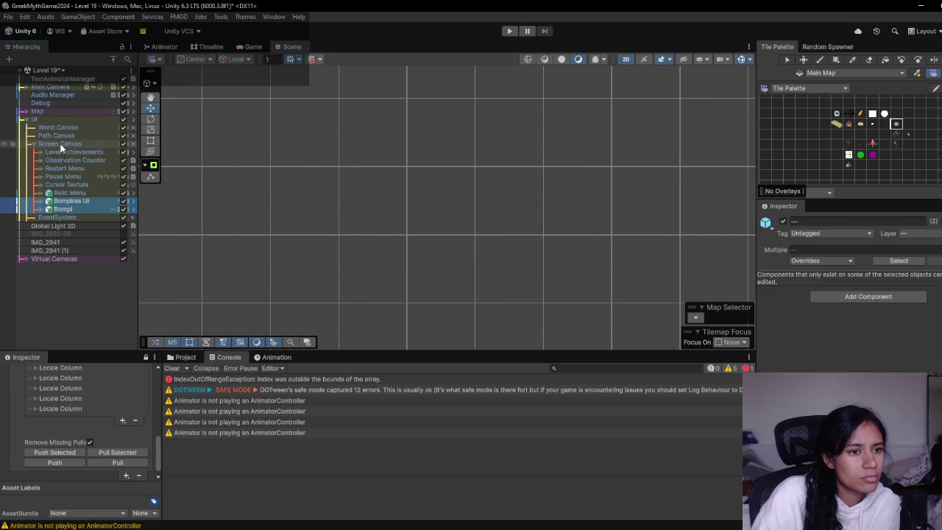
pyautogui.click(76, 209)
pyautogui.moveTo(77, 210); pyautogui.dragTo(75, 261)
# - Inspect Bompi in the Scene view, then delete it from Level 19
pyautogui.doubleClick(74, 258)
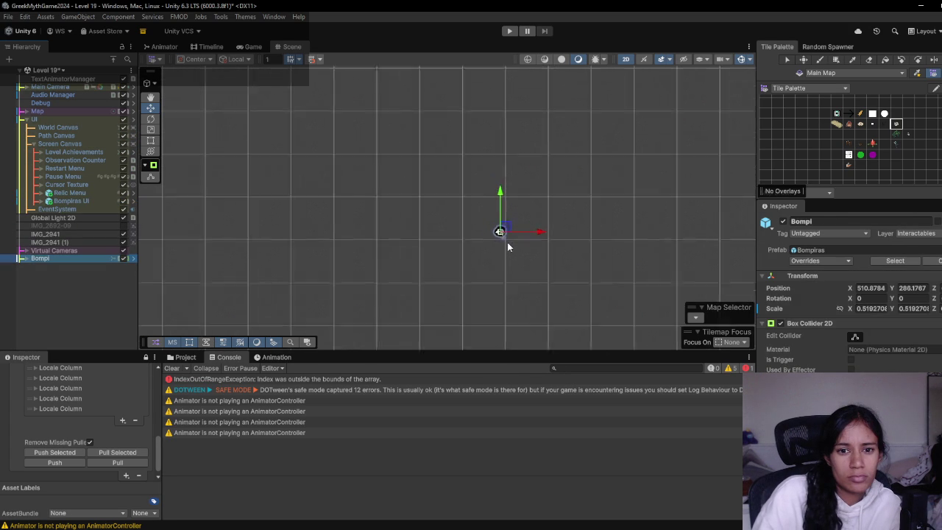
pyautogui.scroll(2, 511, 250)
pyautogui.scroll(-4, 511, 278)
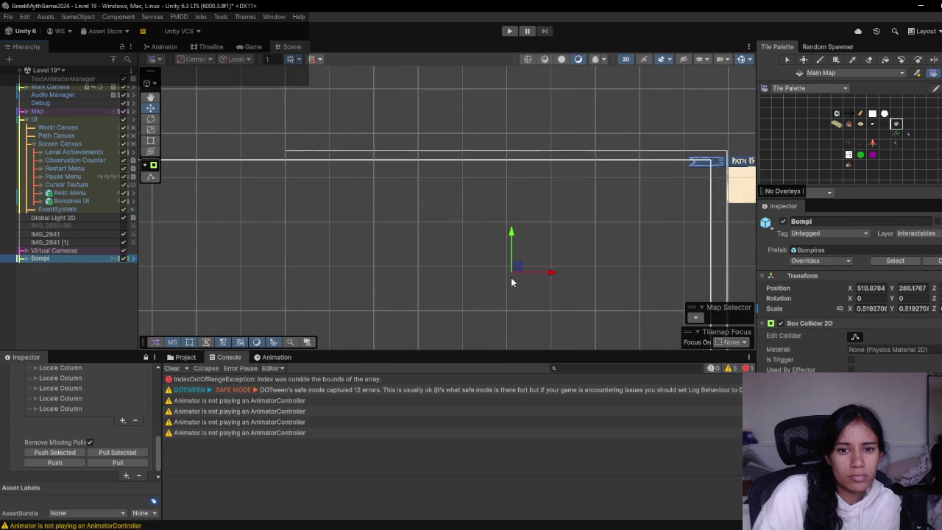
pyautogui.moveTo(511, 277)
pyautogui.mouseDown()
pyautogui.moveTo(522, 211)
pyautogui.moveTo(550, 184)
pyautogui.mouseUp()
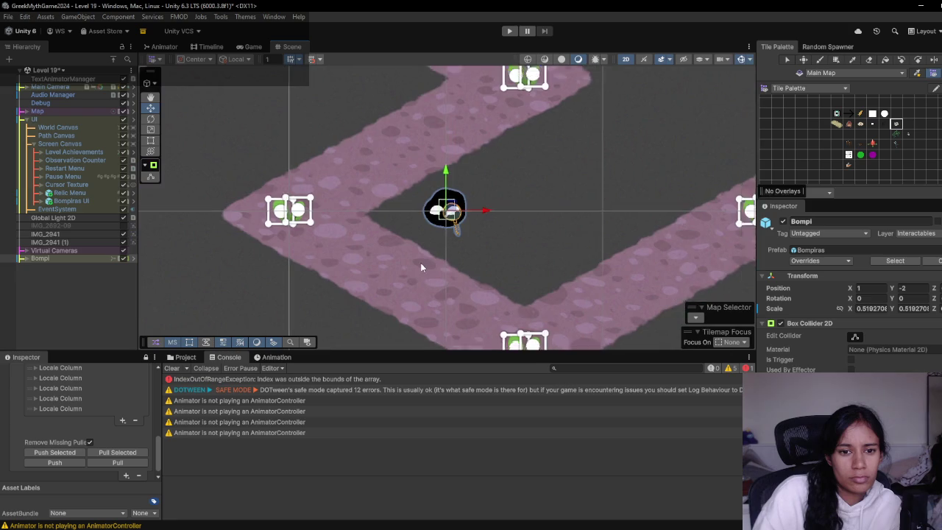
pyautogui.scroll(-3, 437, 247)
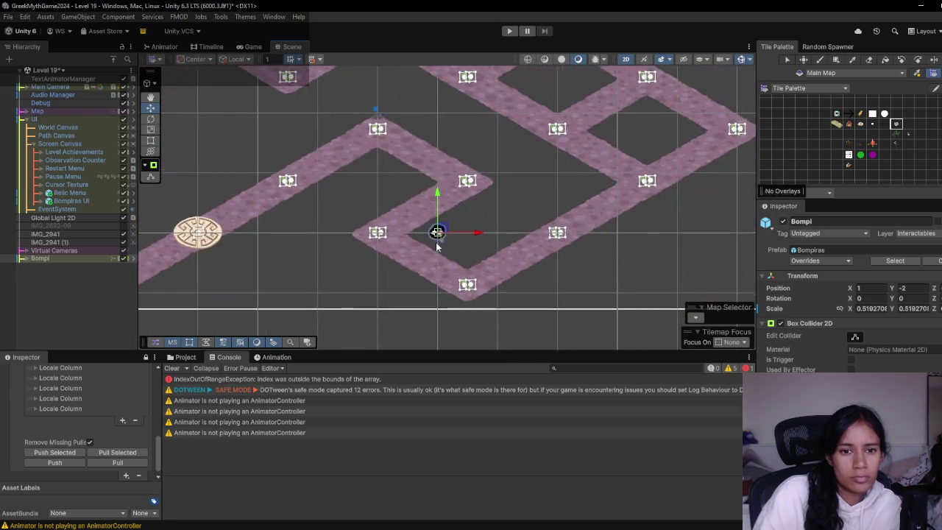
pyautogui.scroll(-3, 437, 246)
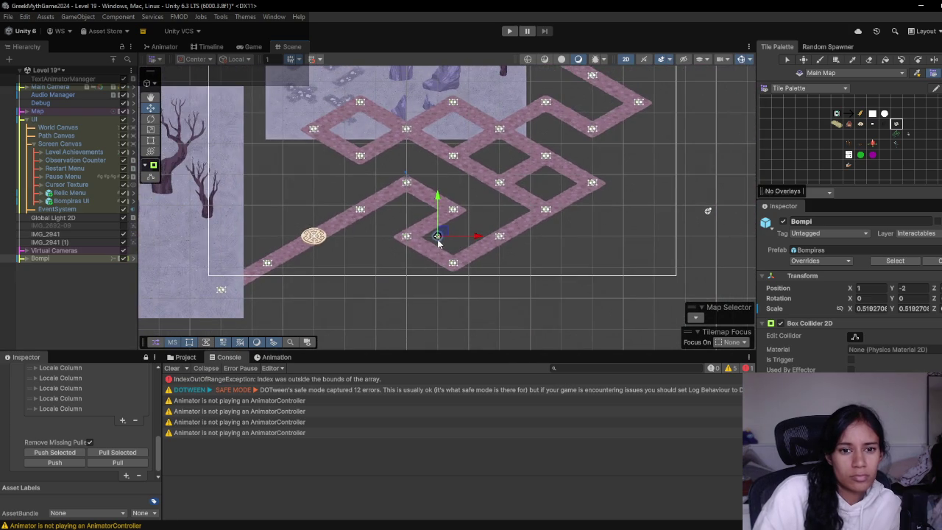
pyautogui.click(40, 281)
pyautogui.click(64, 259)
pyautogui.press('Delete')
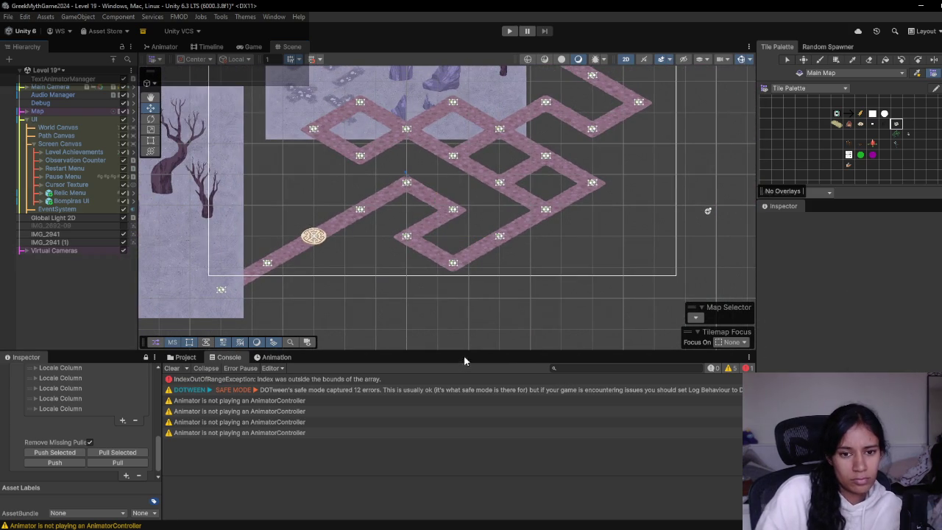
# - Search the project assets for BOMPI and drag the Bompiras prefab into the scene
pyautogui.click(568, 367)
pyautogui.write('BOMPI')
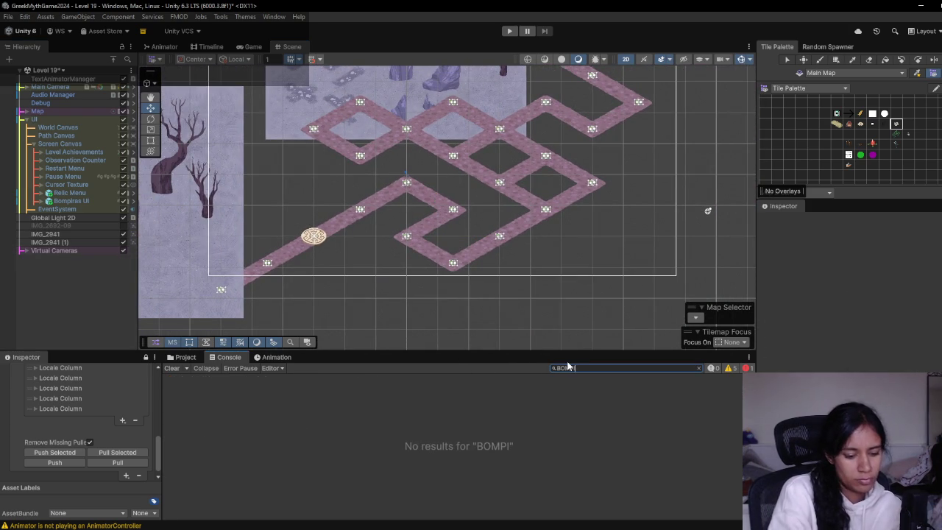
pyautogui.press('Escape')
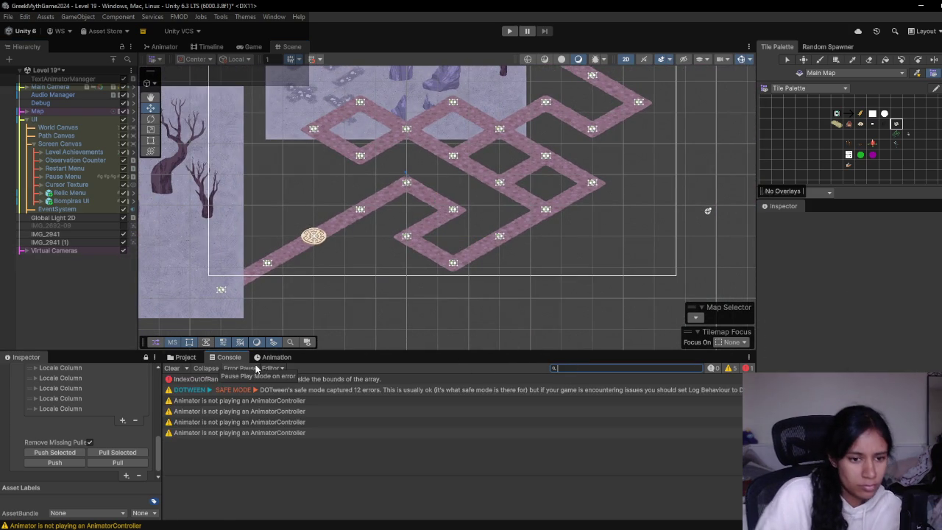
pyautogui.click(185, 357)
pyautogui.click(546, 368)
pyautogui.write('BOMPI')
pyautogui.moveTo(304, 413)
pyautogui.mouseDown()
pyautogui.moveTo(482, 205)
pyautogui.moveTo(315, 178)
pyautogui.mouseUp()
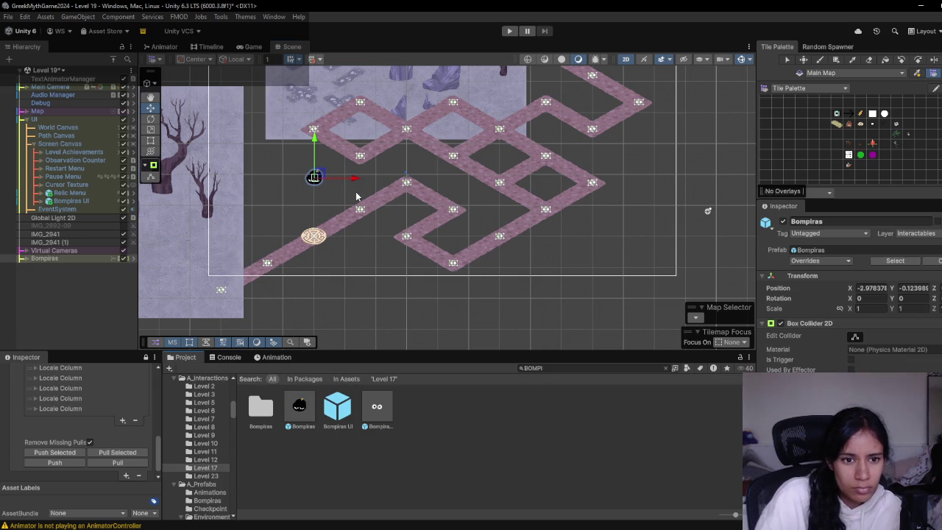
# - Leave its Collectable field unchanged and drag Bompiras toward the map's upper-left
pyautogui.scroll(-3, 772, 343)
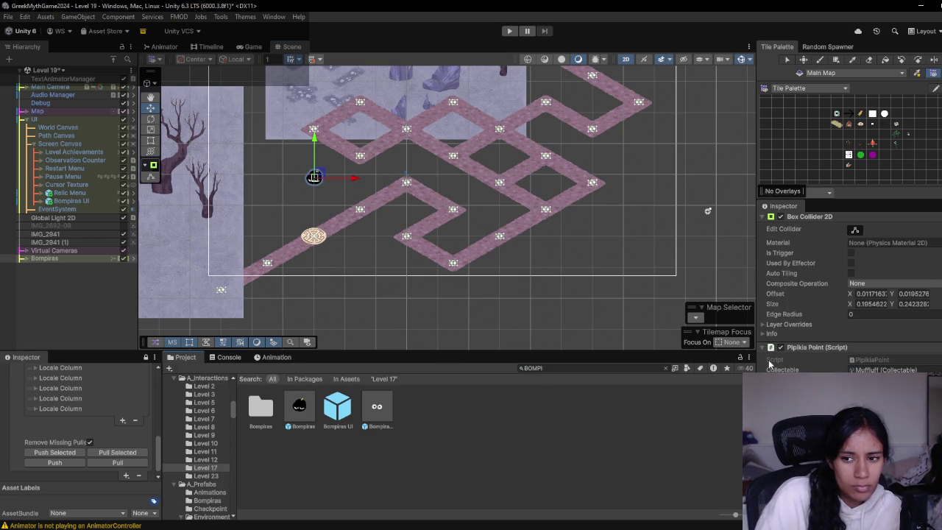
pyautogui.click(934, 370)
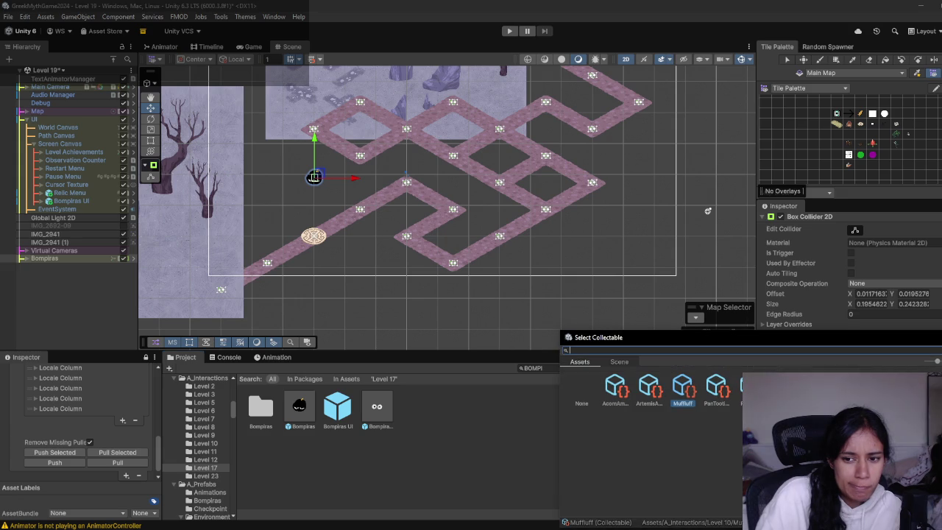
pyautogui.press('Escape')
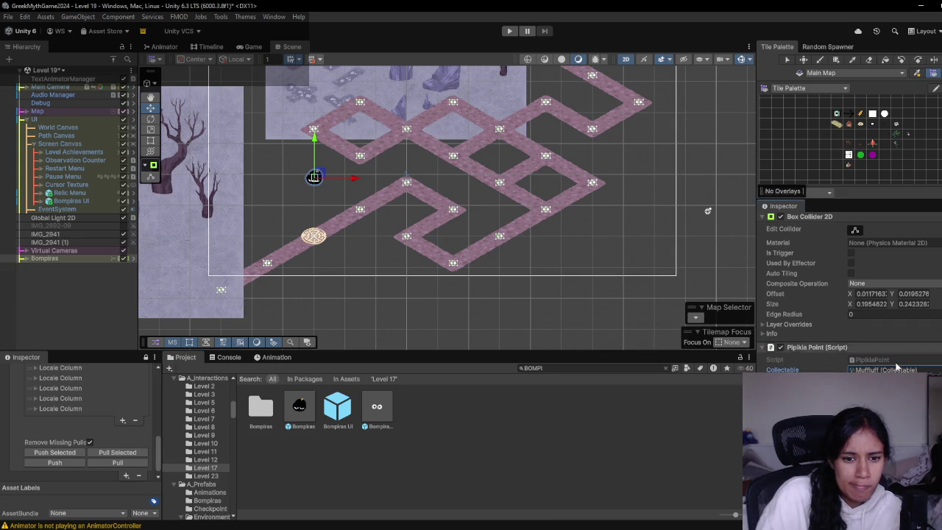
pyautogui.moveTo(403, 213); pyautogui.dragTo(383, 265)
pyautogui.moveTo(322, 239)
pyautogui.mouseDown()
pyautogui.moveTo(458, 262)
pyautogui.moveTo(264, 122)
pyautogui.moveTo(232, 111)
pyautogui.mouseUp()
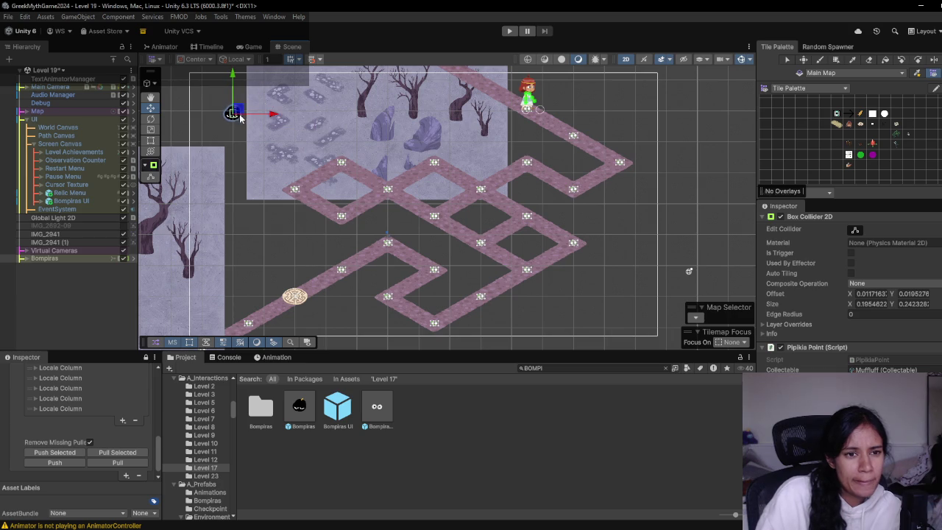
pyautogui.hotkey('alt', 'Tab')
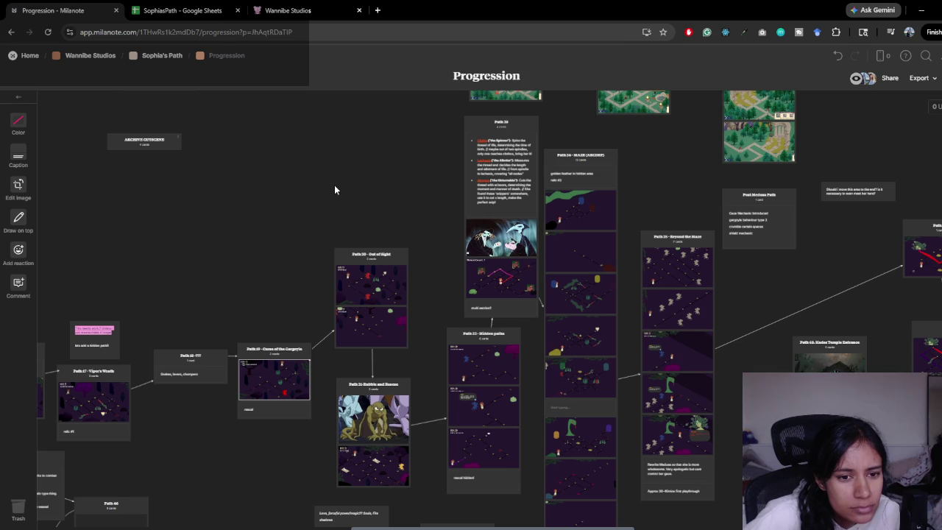
# - Delete the Bompiras object from Level 19's Hierarchy, then bring up the scene list
pyautogui.hotkey('alt', 'Tab')
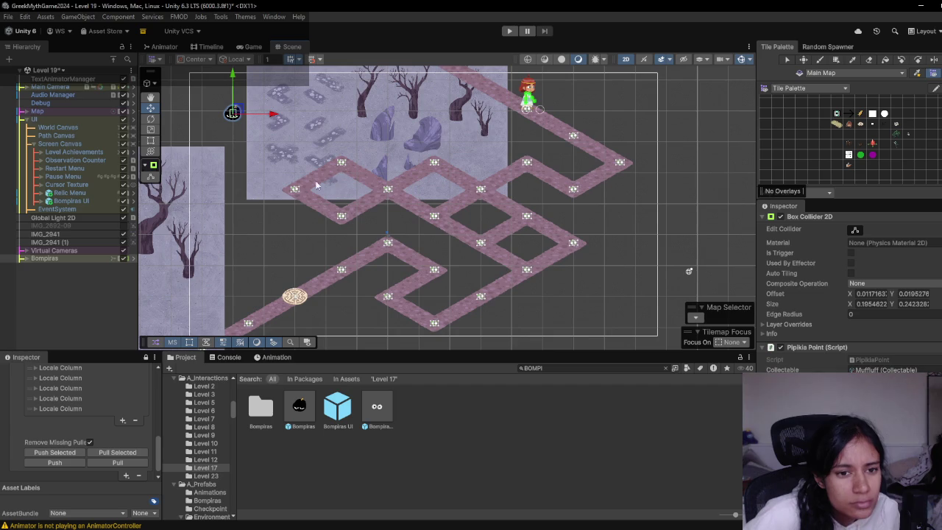
pyautogui.click(76, 256)
pyautogui.press('Delete')
pyautogui.click(80, 200)
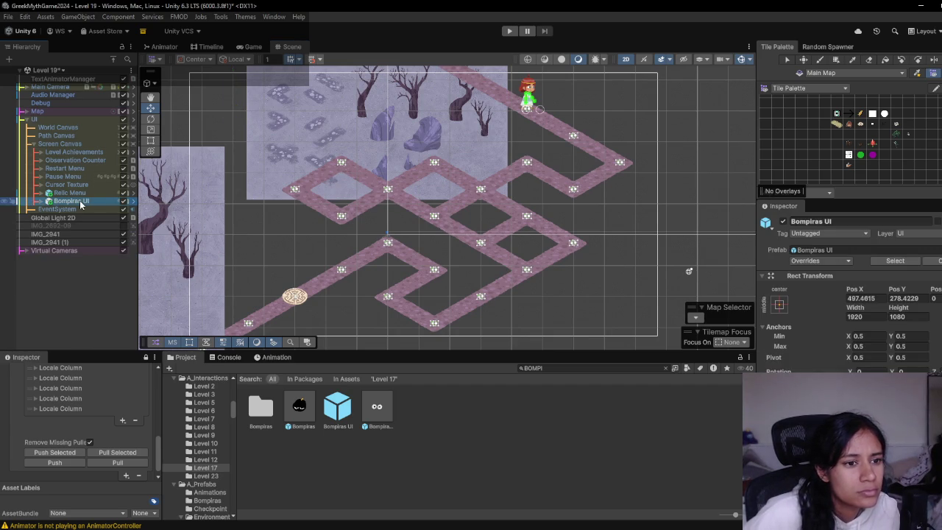
pyautogui.scroll(2, 331, 264)
pyautogui.scroll(-2, 330, 263)
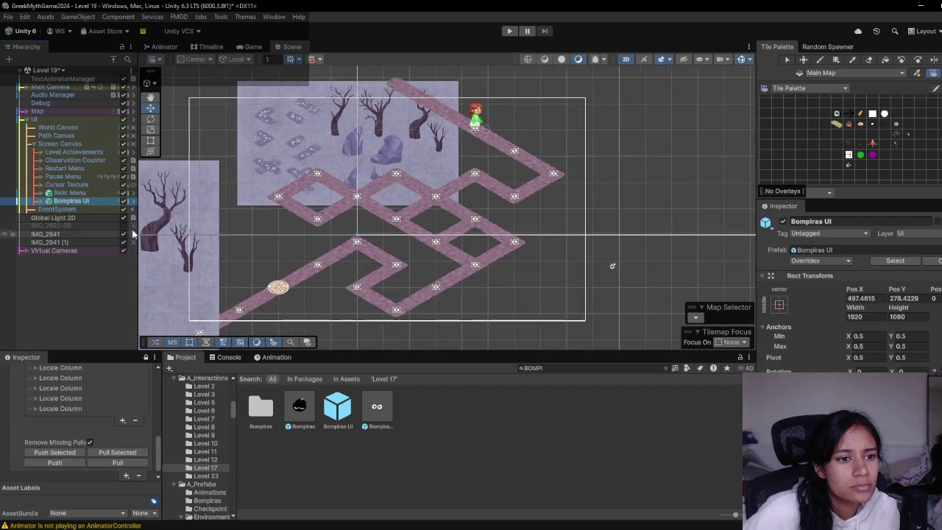
pyautogui.keyDown('ctrl'); pyautogui.click(89, 200); pyautogui.keyUp('ctrl')
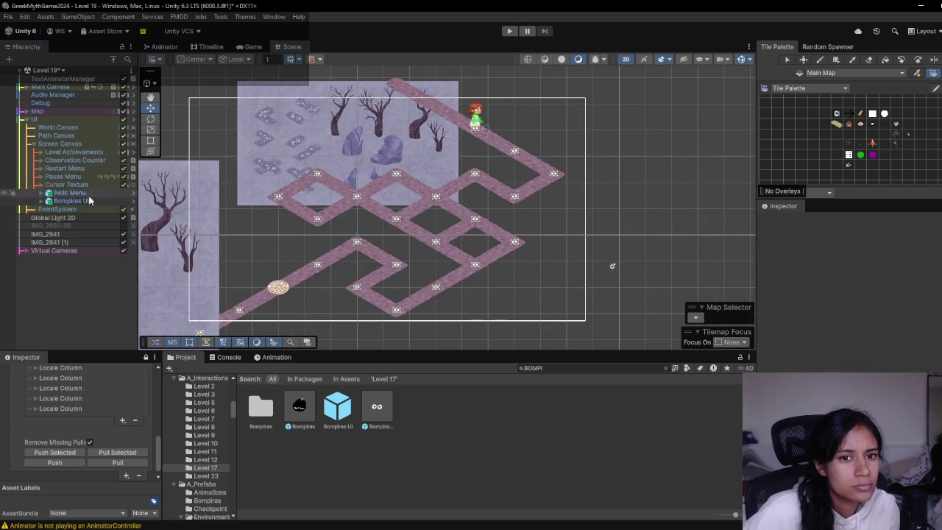
pyautogui.click(53, 72)
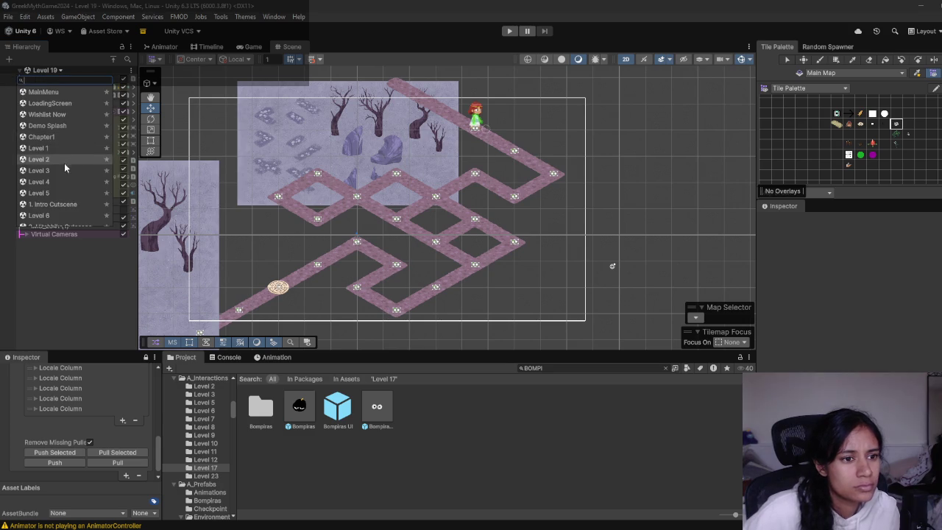
# - Open Level 20, expand UI > Screen Canvas, and drag the Bompiras UI panel under it
pyautogui.scroll(-5, 62, 174)
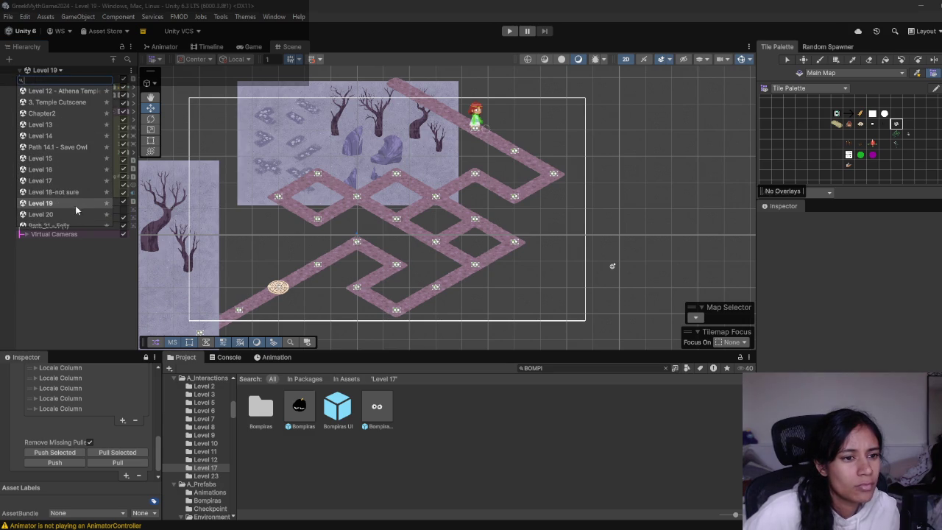
pyautogui.click(67, 211)
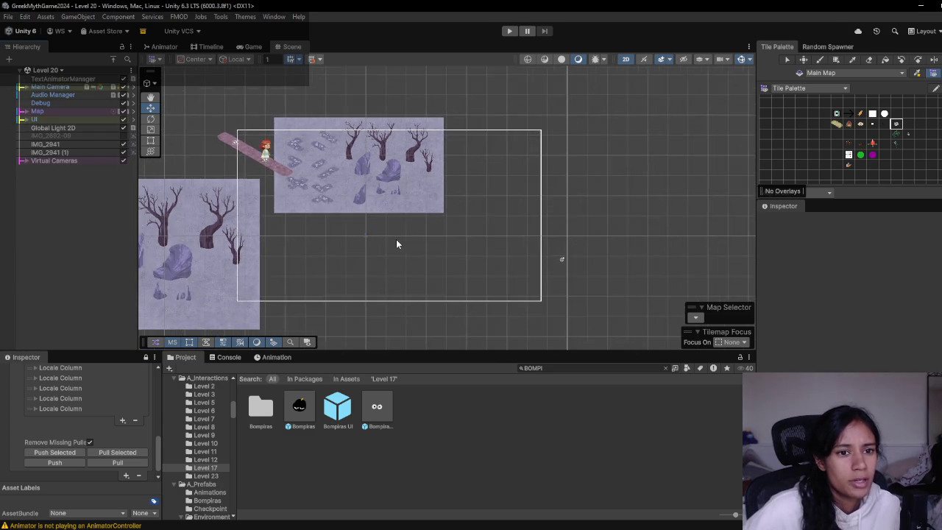
pyautogui.click(24, 119)
pyautogui.click(34, 143)
pyautogui.click(92, 144)
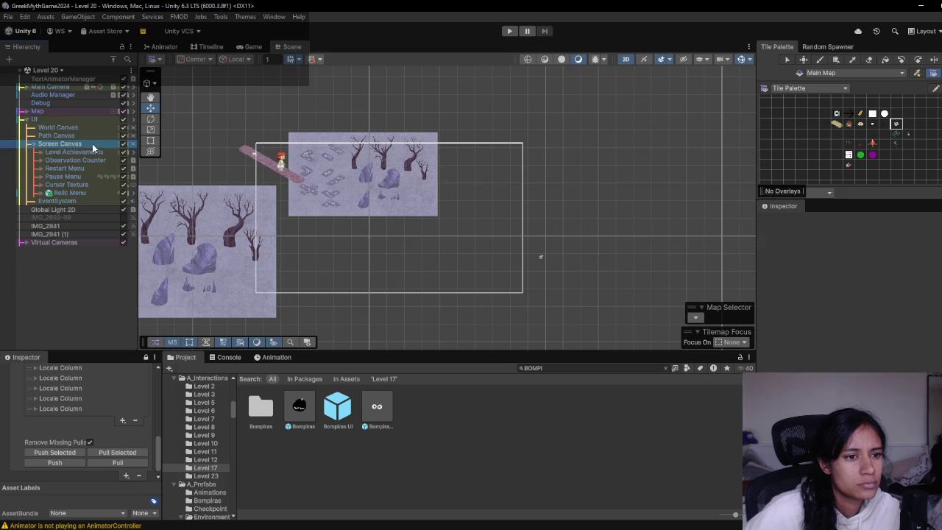
pyautogui.keyDown('ctrl'); pyautogui.click(92, 143); pyautogui.keyUp('ctrl')
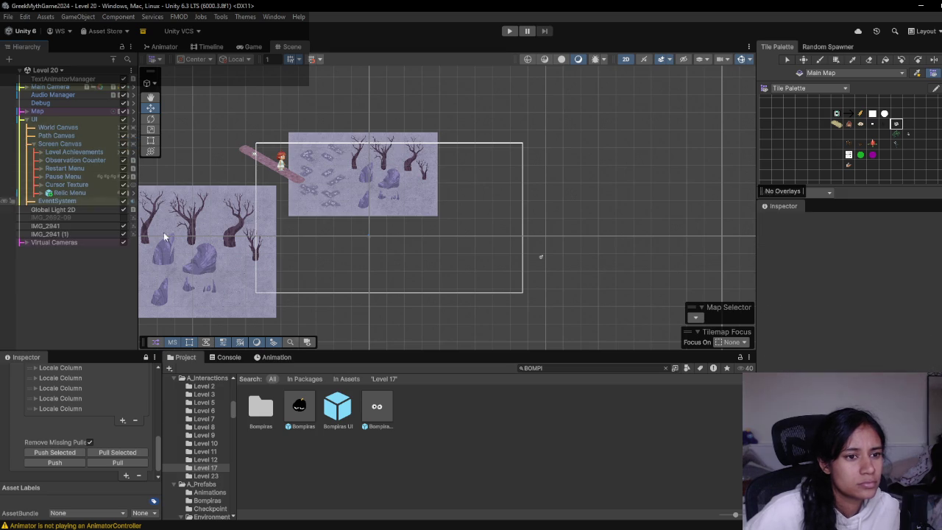
pyautogui.moveTo(92, 177)
pyautogui.mouseDown()
pyautogui.moveTo(74, 146)
pyautogui.moveTo(80, 152)
pyautogui.mouseUp()
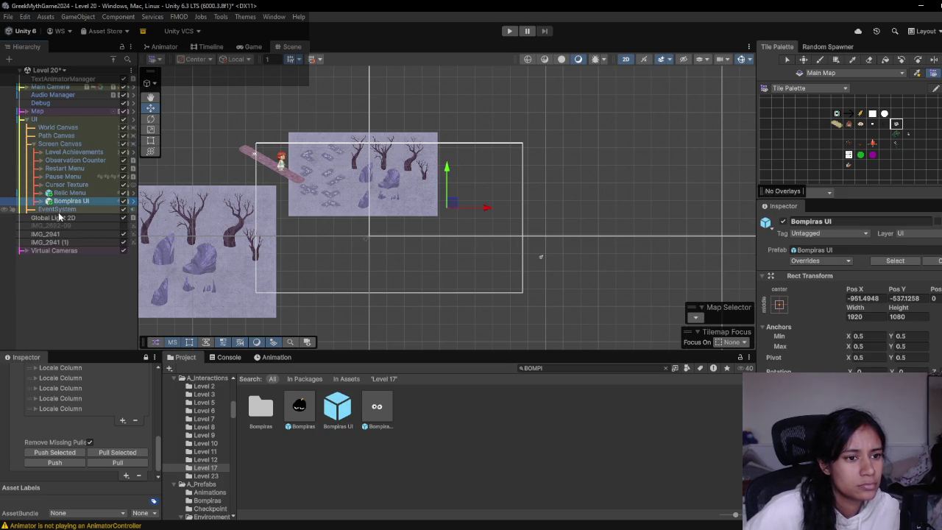
# - Delete Relic Menu and enable the Bompiras UI's Pipikia Background banner
pyautogui.press('Delete')
pyautogui.doubleClick(74, 192)
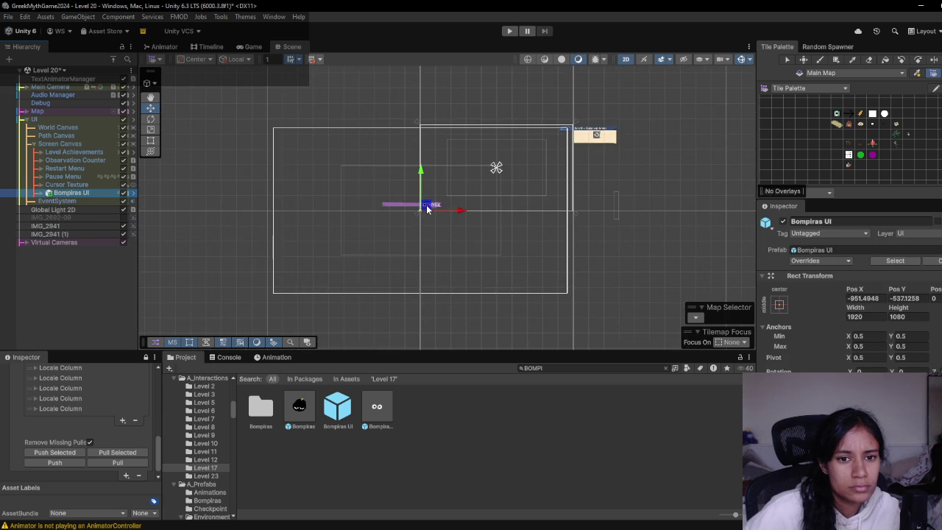
pyautogui.moveTo(429, 207); pyautogui.dragTo(426, 208)
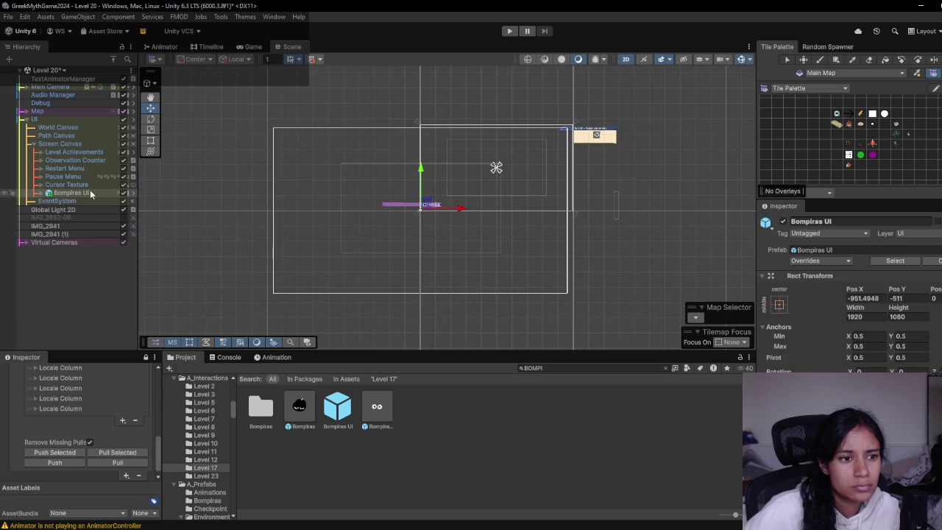
pyautogui.click(48, 193)
pyautogui.click(124, 202)
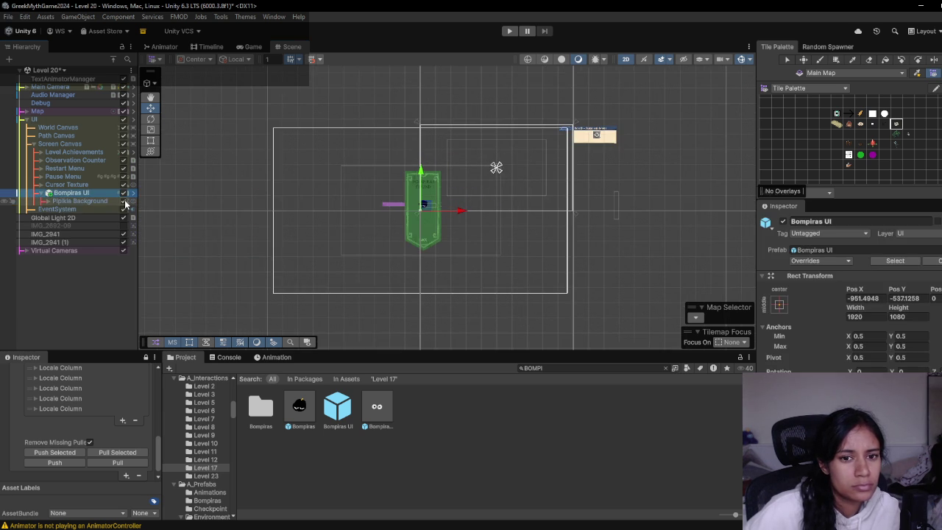
# - Move the banner toward screen centre, checking its placement in the Game view
pyautogui.click(249, 47)
pyautogui.click(287, 47)
pyautogui.moveTo(429, 203); pyautogui.dragTo(507, 164)
pyautogui.click(252, 47)
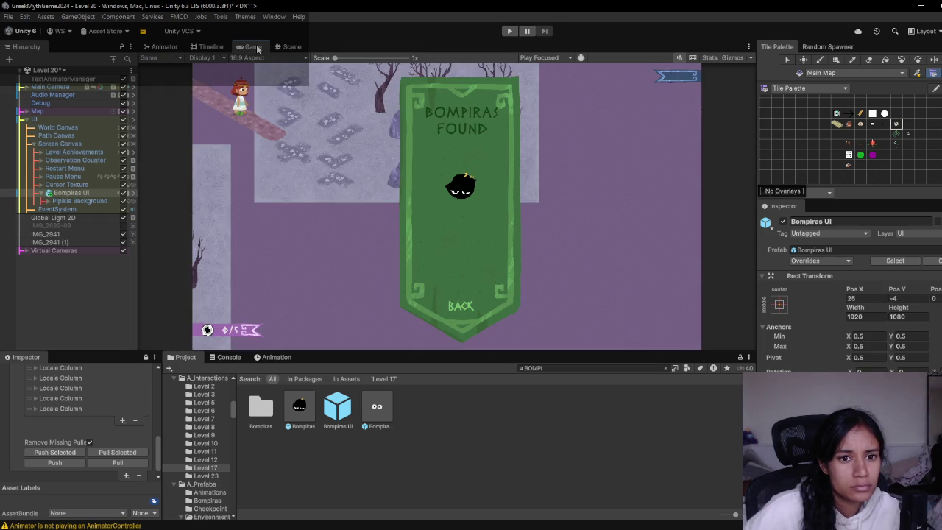
pyautogui.click(287, 46)
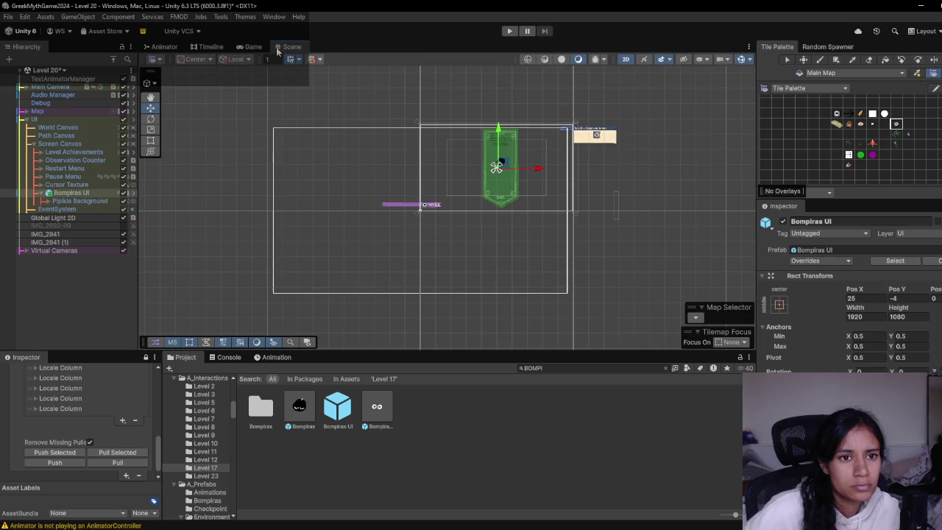
pyautogui.scroll(3, 542, 171)
pyautogui.scroll(1, 542, 171)
pyautogui.scroll(2, 537, 168)
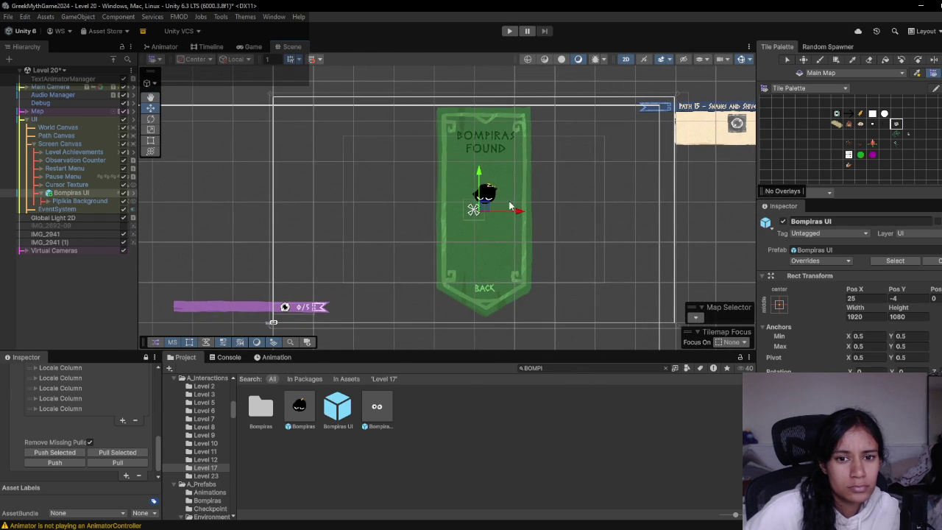
pyautogui.click(881, 299)
# - Set the Bompiras UI panel's Pos X, Y and Z to 0
pyautogui.write('0')
pyautogui.press('Tab')
pyautogui.write('0')
pyautogui.press('Tab')
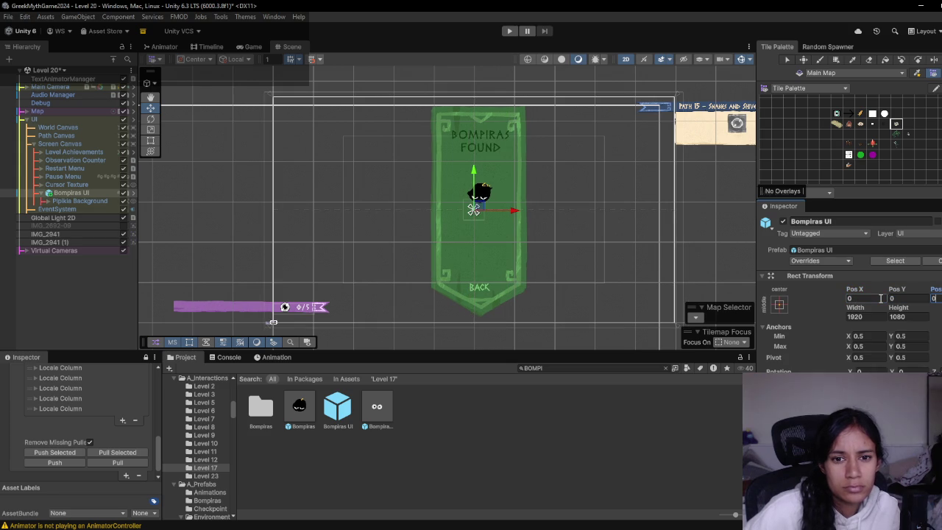
pyautogui.press('Return')
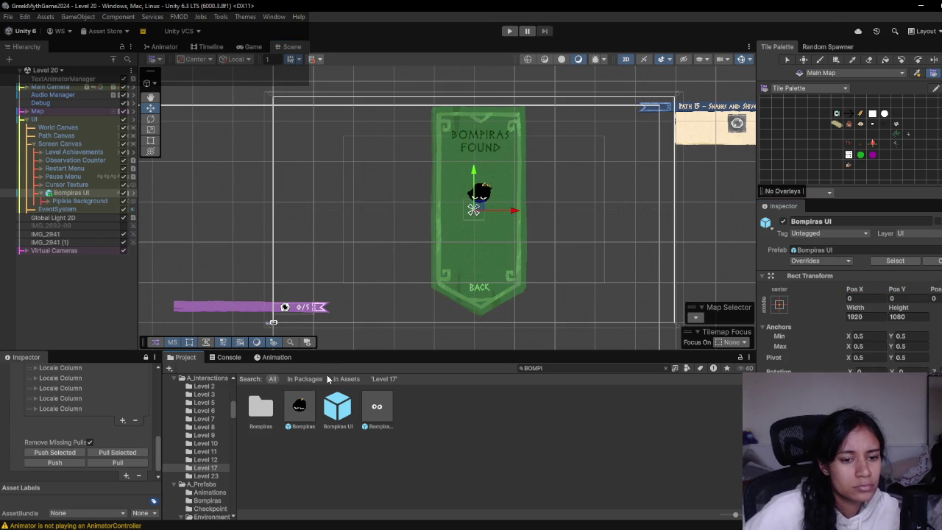
# - Frame the Map and drag a Bompiras collectable into the Level 20 map
pyautogui.scroll(-3, 276, 327)
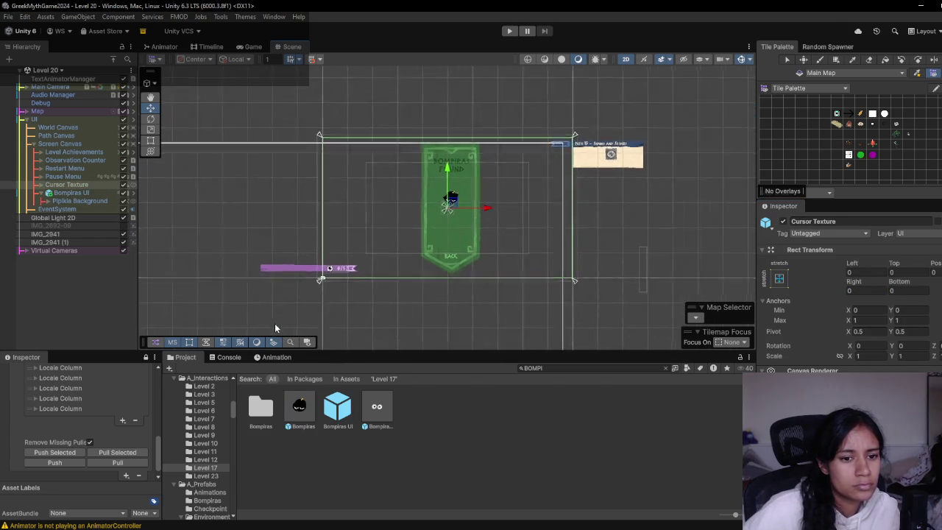
pyautogui.doubleClick(66, 184)
pyautogui.doubleClick(52, 112)
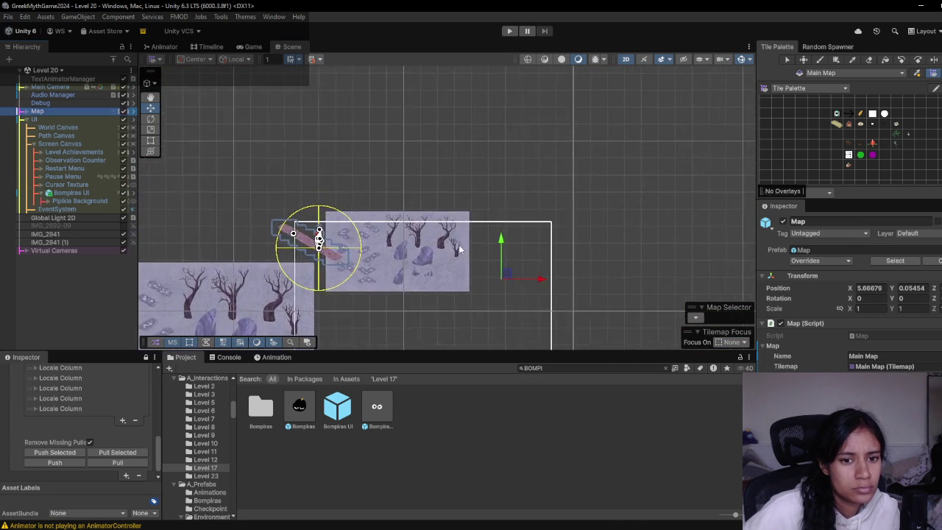
pyautogui.moveTo(502, 97); pyautogui.dragTo(560, 111)
pyautogui.scroll(-3, 847, 294)
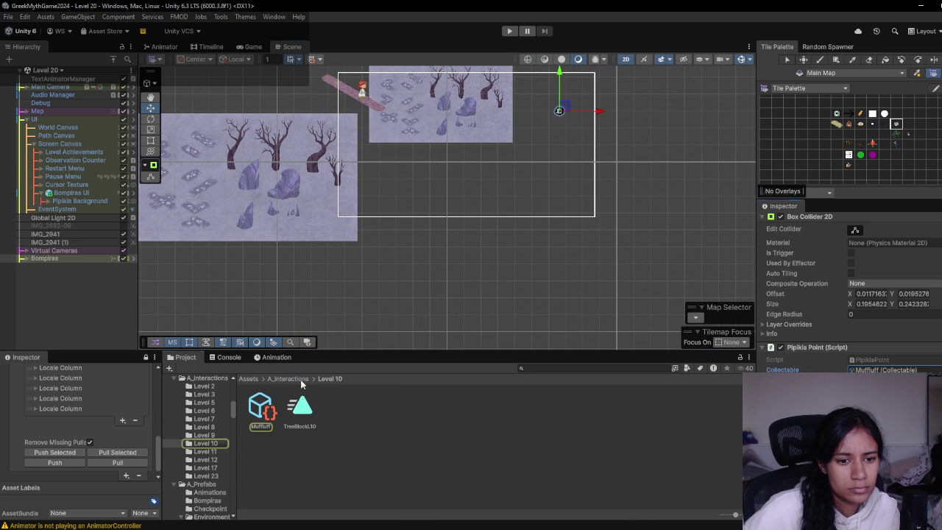
# - Create a Level 20 folder in A_Interactions, discarding an accidental variables group asset
pyautogui.click(207, 378)
pyautogui.rightClick(661, 457)
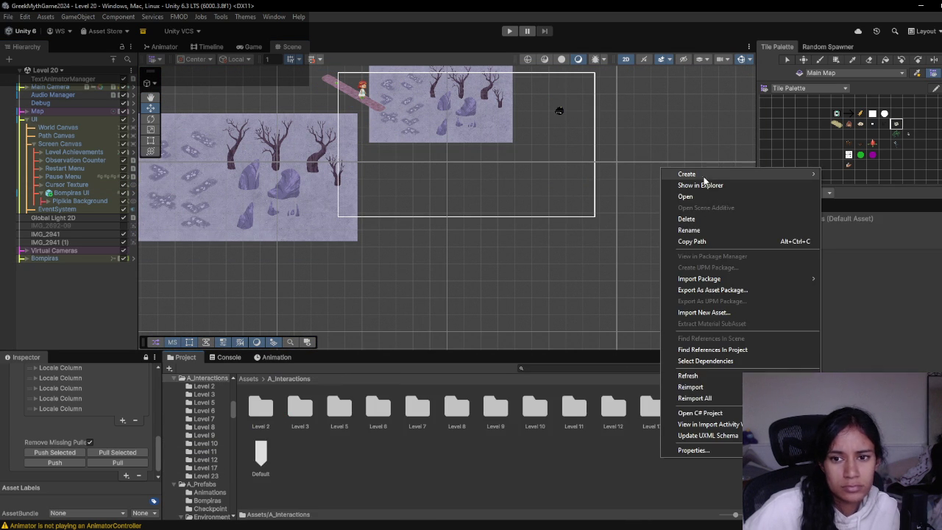
pyautogui.click(702, 177)
pyautogui.write('EL 20')
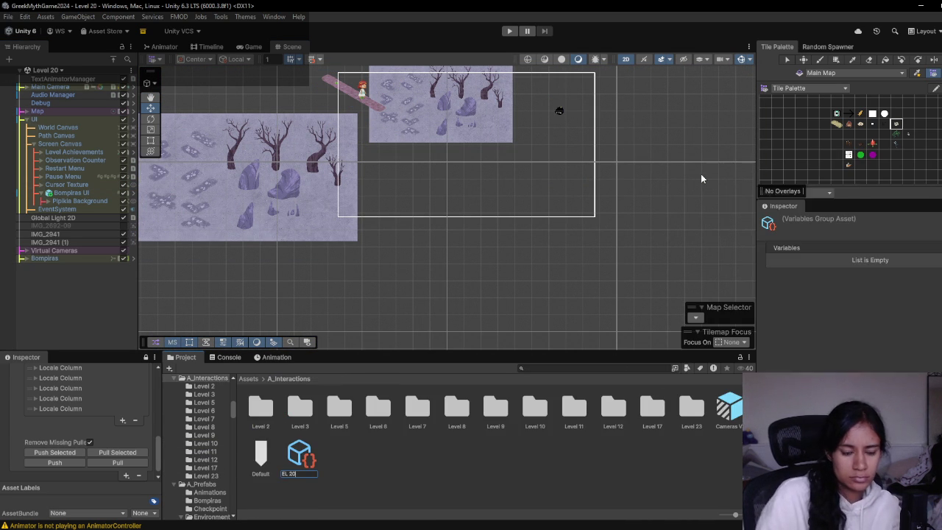
pyautogui.press('Escape')
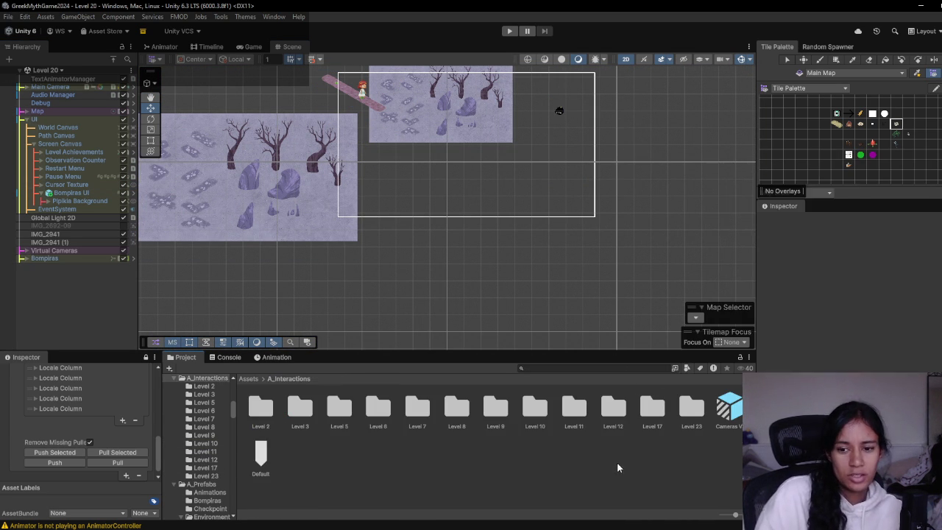
pyautogui.rightClick(575, 475)
pyautogui.moveTo(692, 189)
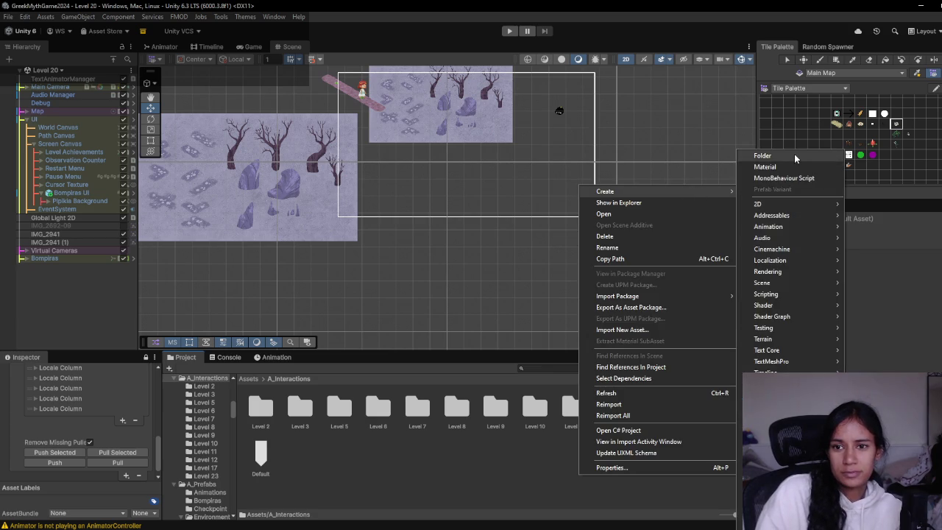
pyautogui.click(795, 154)
pyautogui.write('Level')
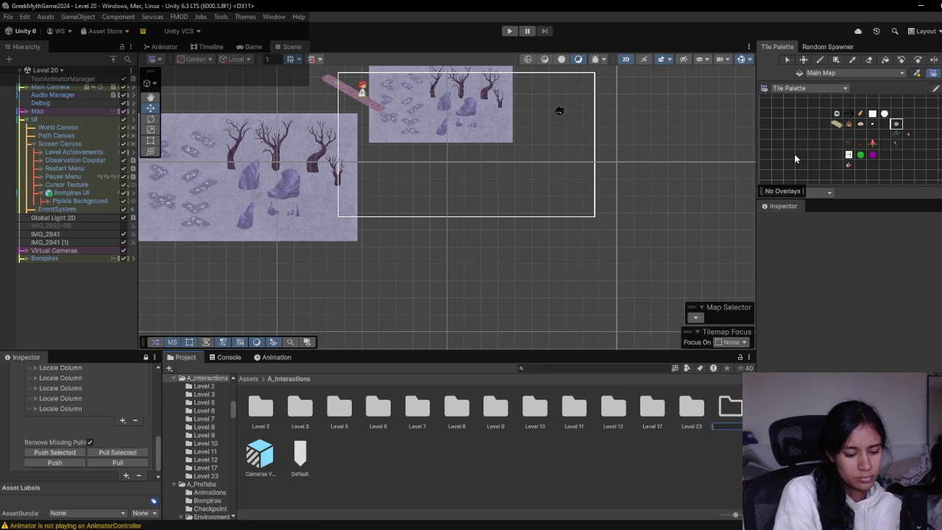
pyautogui.write(' 20')
pyautogui.press('Return')
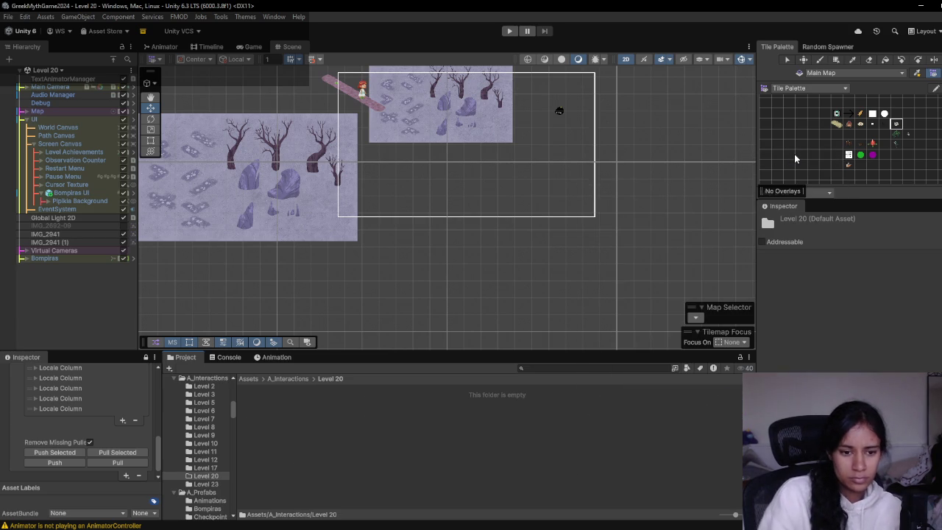
# - Copy the Peepnip collectable from the Level 12 folder into Level 20
pyautogui.click(294, 429)
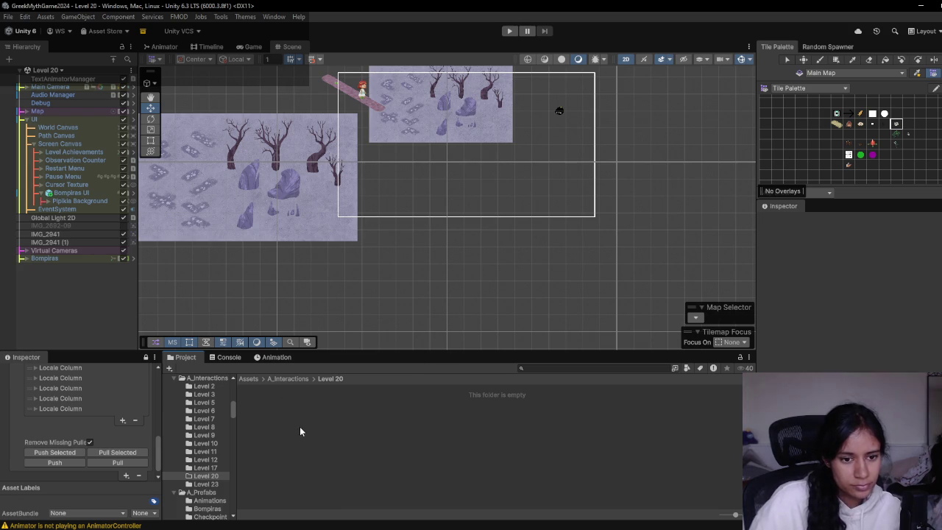
pyautogui.click(294, 380)
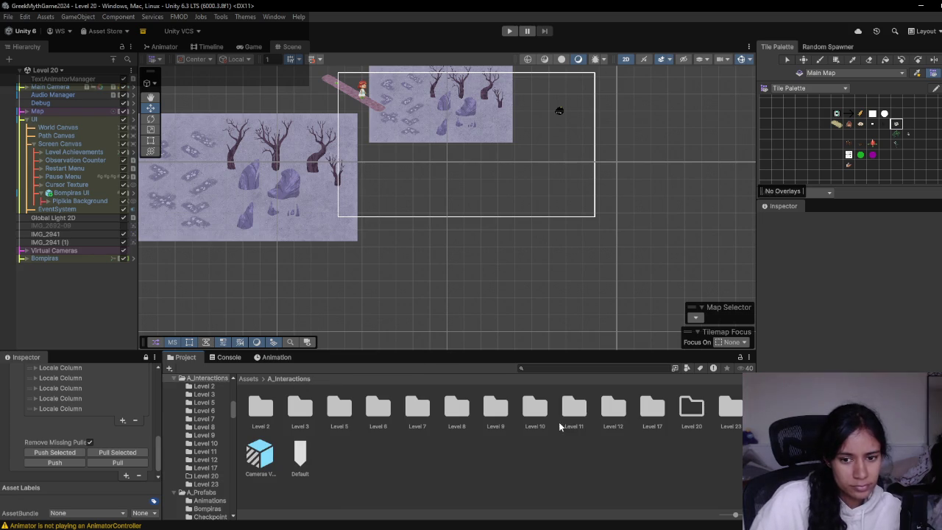
pyautogui.click(623, 416)
pyautogui.doubleClick(622, 416)
pyautogui.click(651, 410)
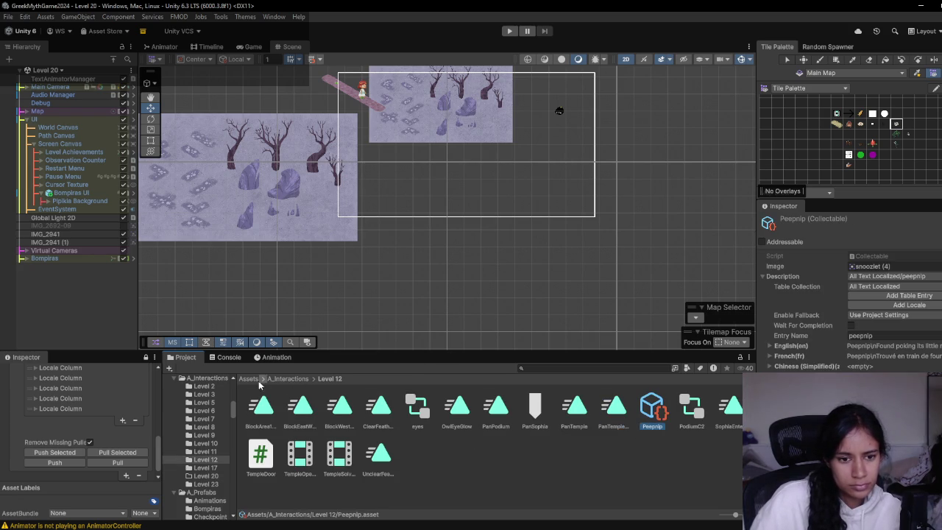
pyautogui.click(289, 378)
pyautogui.click(692, 409)
pyautogui.doubleClick(701, 409)
pyautogui.click(261, 407)
# - In the SophiasPath sheet, enter the keys flimmet in A245 and hummli in A246
pyautogui.moveTo(286, 529)
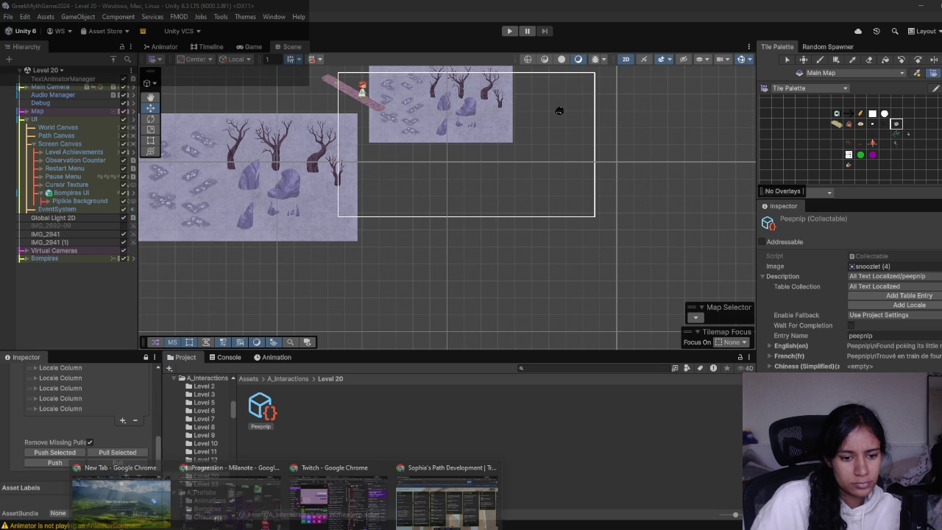
pyautogui.click(230, 497)
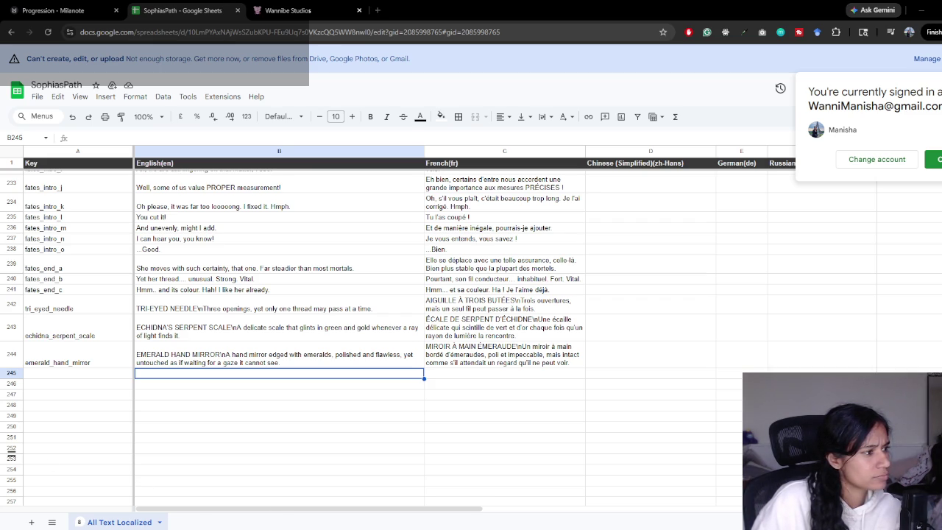
pyautogui.click(82, 377)
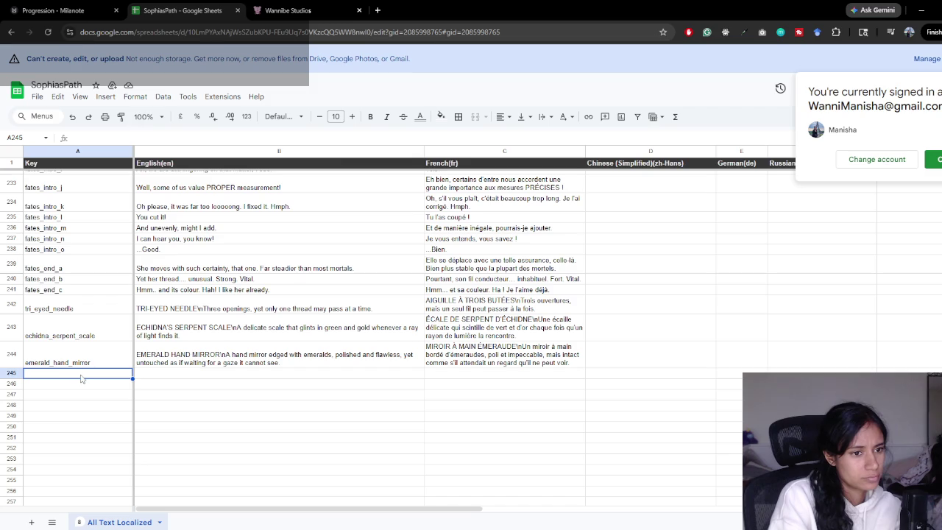
pyautogui.write('flimmet')
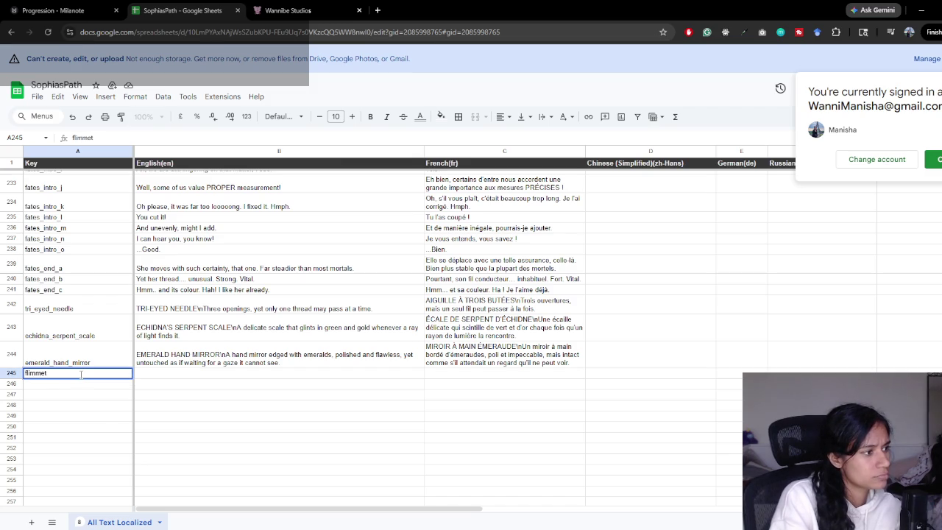
pyautogui.press('Return')
pyautogui.write('humml')
pyautogui.click(169, 377)
# - Scroll up to the peepnip row and select its English text in B158
pyautogui.scroll(20, 169, 377)
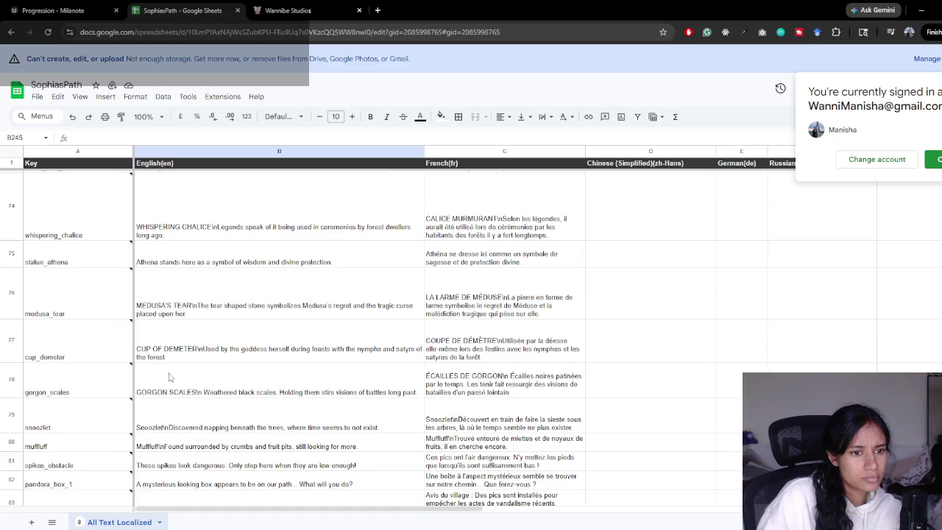
pyautogui.scroll(12, 169, 377)
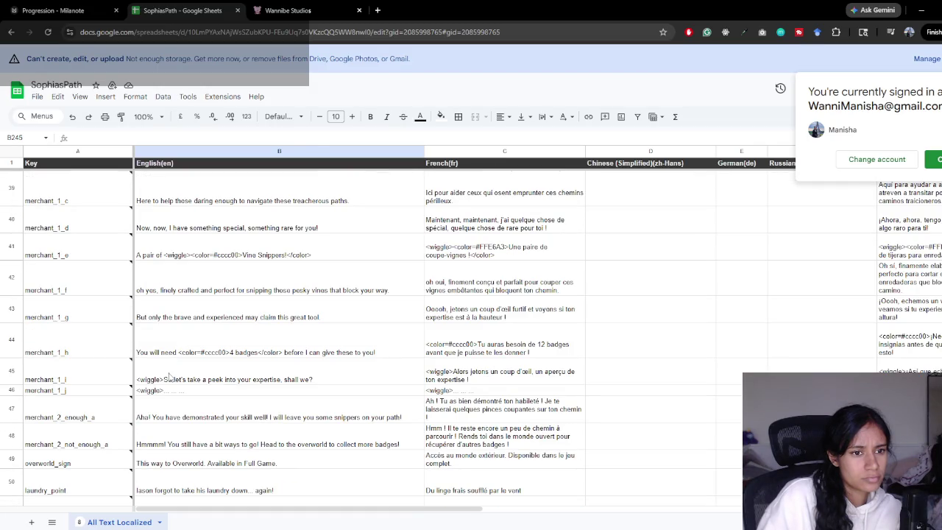
pyautogui.scroll(8, 169, 377)
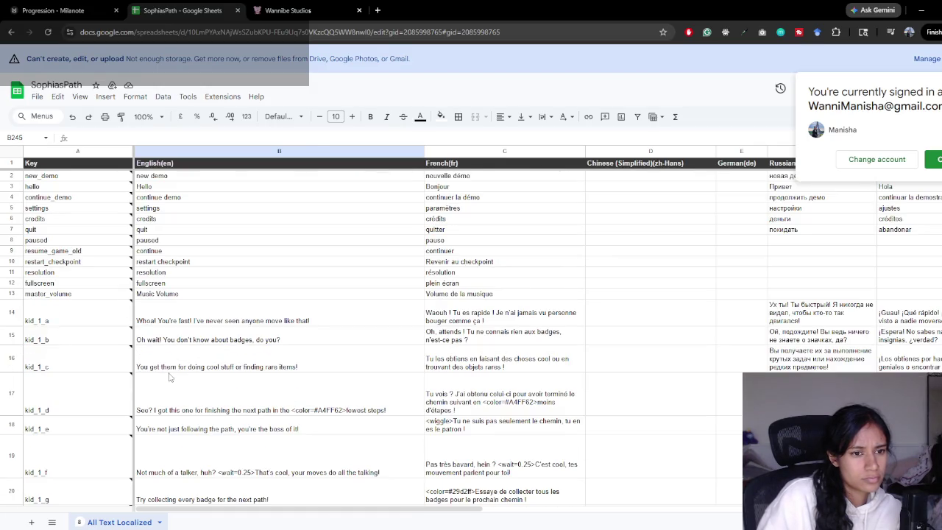
pyautogui.scroll(-15, 169, 384)
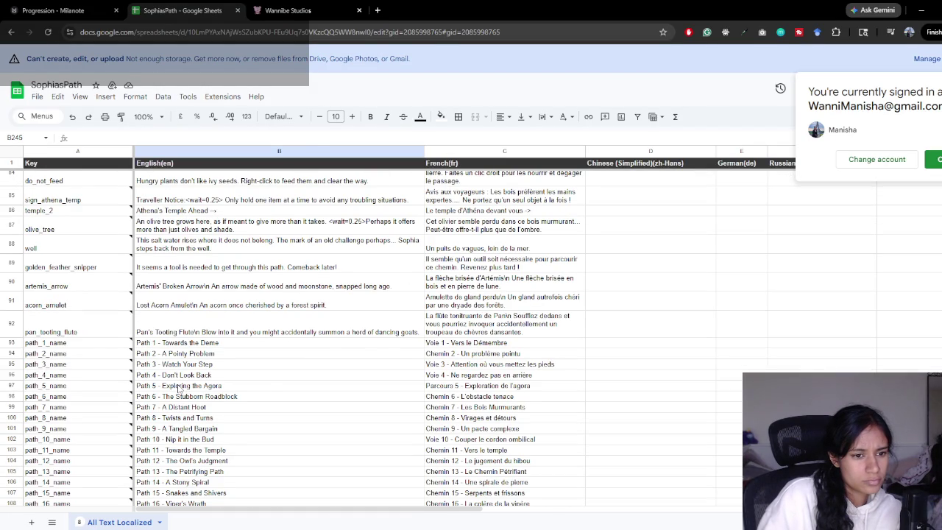
pyautogui.scroll(-8, 178, 390)
pyautogui.scroll(-12, 177, 390)
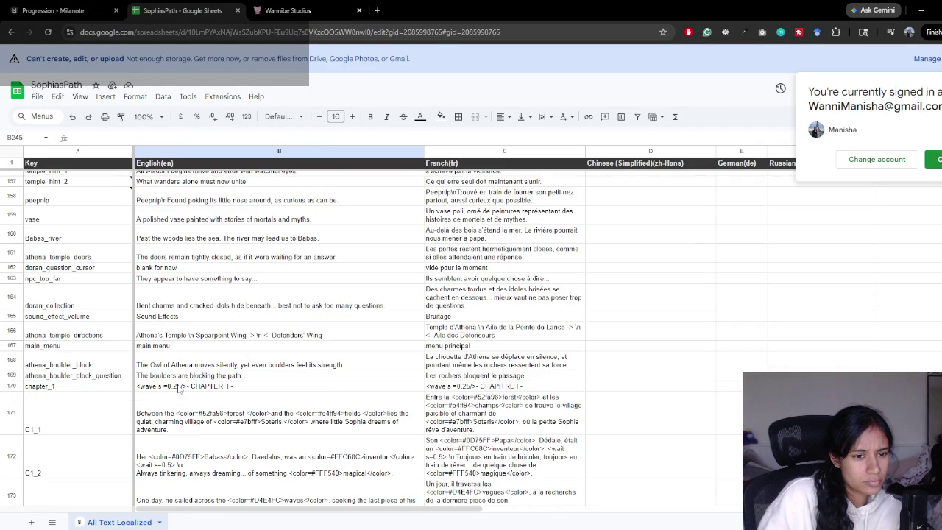
pyautogui.scroll(3, 165, 291)
pyautogui.click(160, 304)
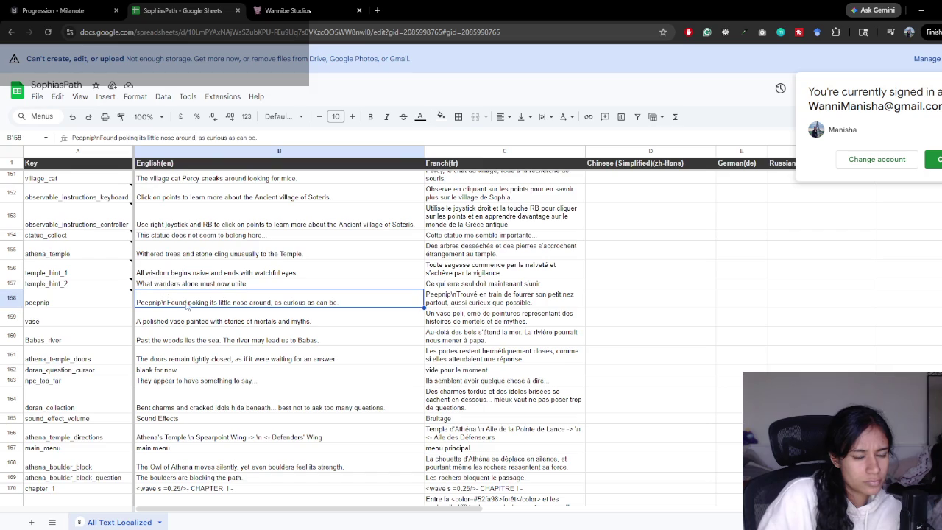
# - Copy the Peepnip title from B158 into cells B245, B246 and B247
pyautogui.doubleClick(170, 298)
pyautogui.doubleClick(168, 295)
pyautogui.hotkey('ctrl', 'c')
pyautogui.press('Escape')
pyautogui.scroll(-15, 257, 392)
pyautogui.scroll(-3, 250, 391)
pyautogui.scroll(2, 243, 391)
pyautogui.click(162, 374)
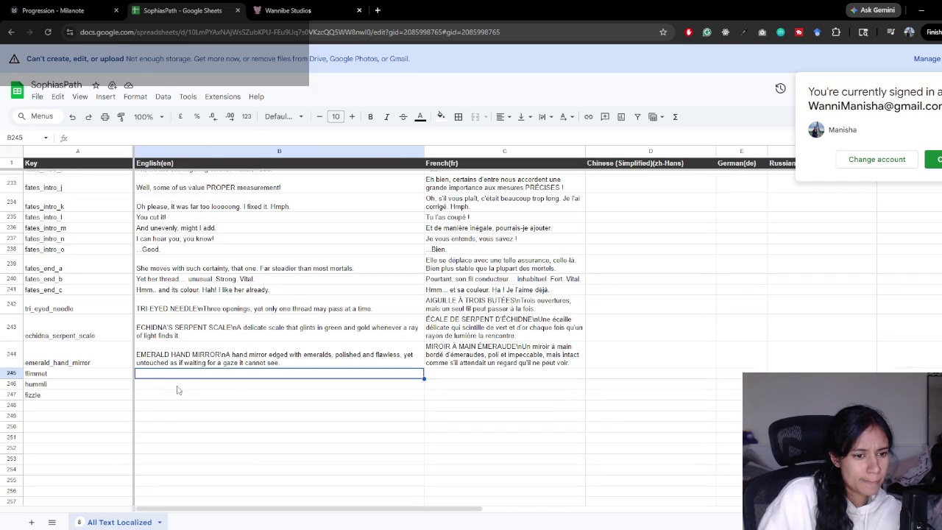
pyautogui.hotkey('ctrl', 'v')
pyautogui.press('Down')
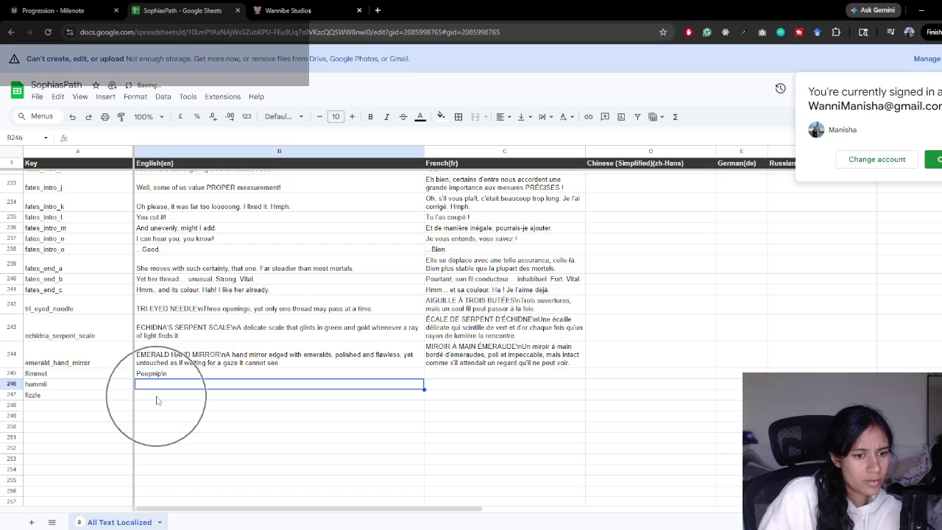
pyautogui.hotkey('ctrl', 'v')
pyautogui.press('Down')
pyautogui.hotkey('ctrl', 'v')
# - Change B245 to Glimmet and rename the A245 key from flimmet to glimmet
pyautogui.click(151, 373)
pyautogui.doubleClick(151, 374)
pyautogui.press('BackSpace')
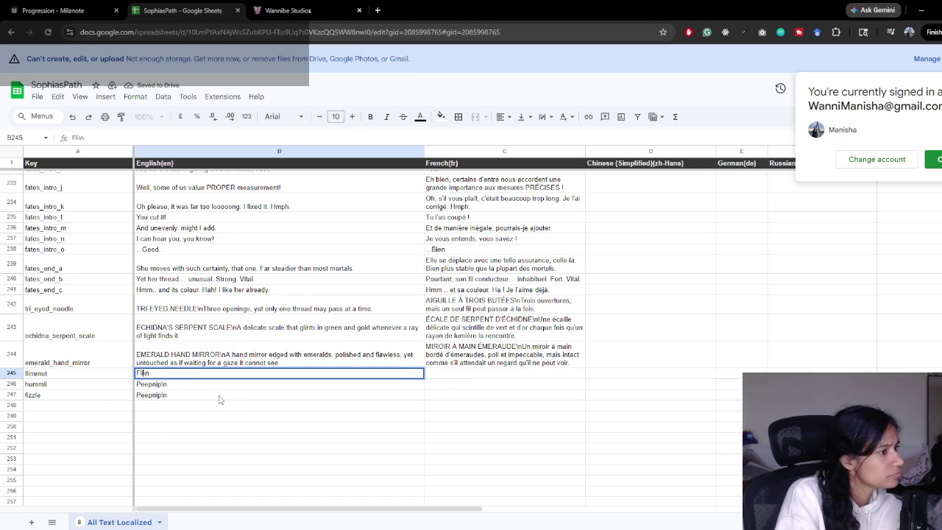
pyautogui.write('Glimmet')
pyautogui.press('Return')
pyautogui.doubleClick(84, 374)
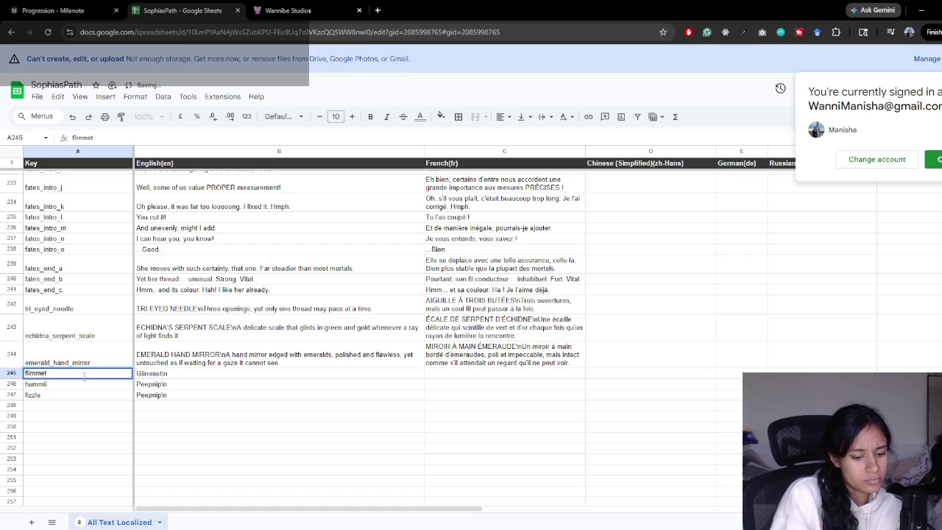
pyautogui.write('glimmet')
pyautogui.press('Return')
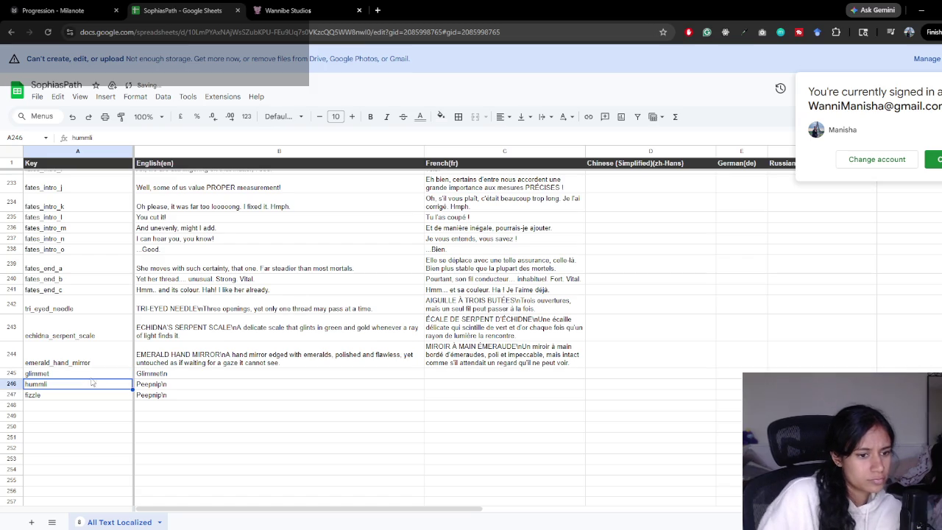
# - Replace the pasted Peepnip titles with Hummli in B246 and Fizzle in B247
pyautogui.click(147, 390)
pyautogui.doubleClick(151, 384)
pyautogui.doubleClick(151, 384)
pyautogui.write('Hummli')
pyautogui.press('Return')
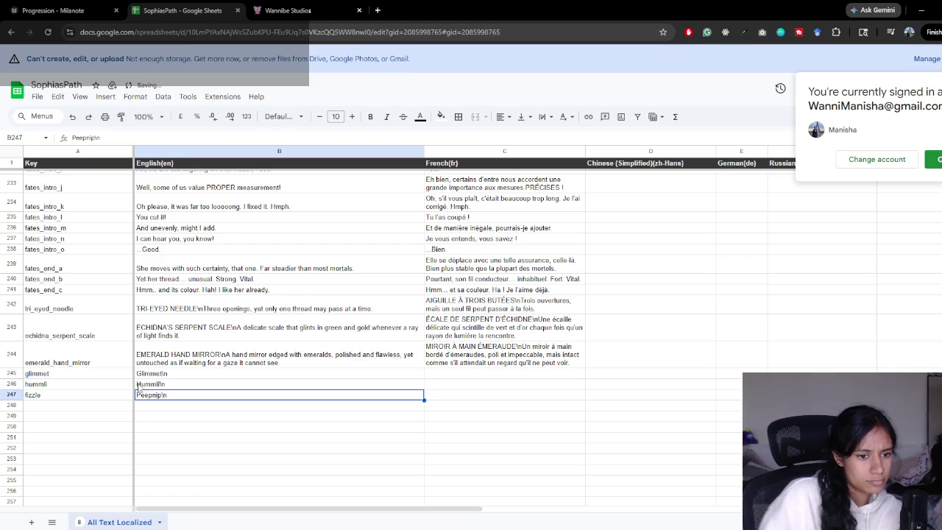
pyautogui.doubleClick(150, 395)
pyautogui.doubleClick(150, 394)
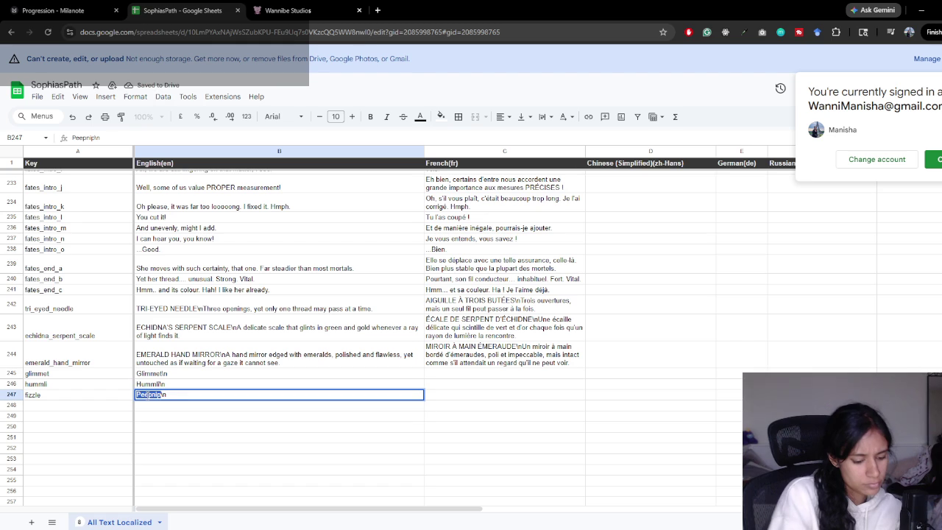
pyautogui.write('Fizzle')
pyautogui.press('Return')
# - Add Glimmet's description 'Always watching, always envious. Glimmet wants what it cannot have.' to B245
pyautogui.press('Up')
pyautogui.press('Up')
pyautogui.press('Up')
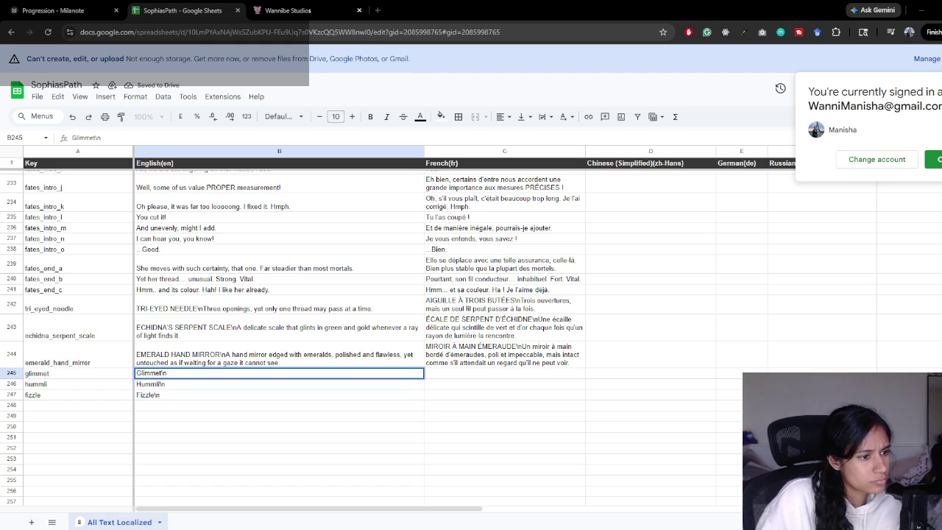
pyautogui.doubleClick(209, 373)
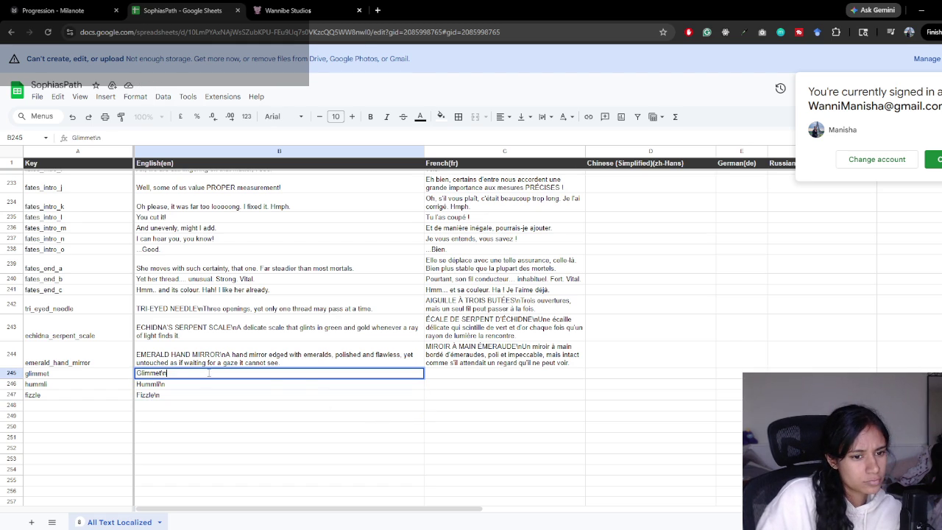
pyautogui.write('Always watching, always wanting. Glimmet follows what it cannot reach.')
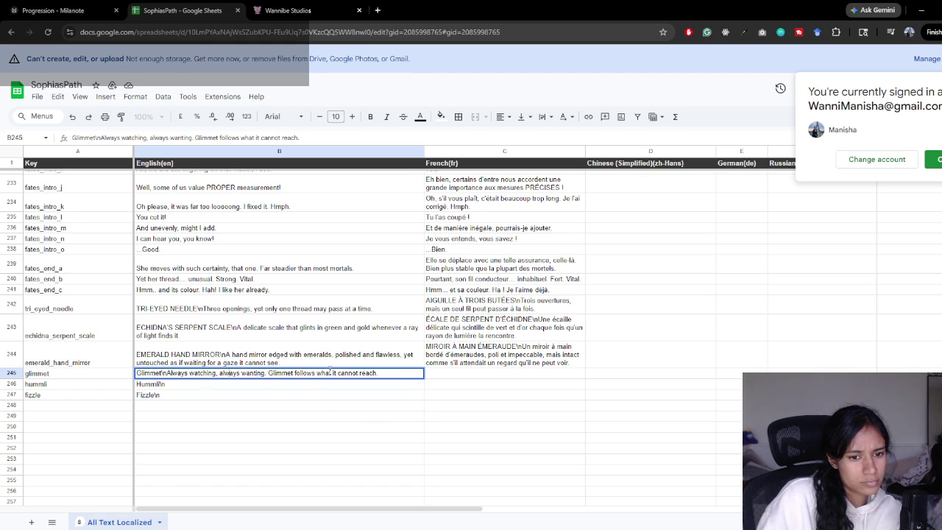
pyautogui.hotkey('ctrl', 'a')
pyautogui.write('Glimmet\\nAlways watching, always envious. Glimmet wants what it cannot have.')
pyautogui.press('Return')
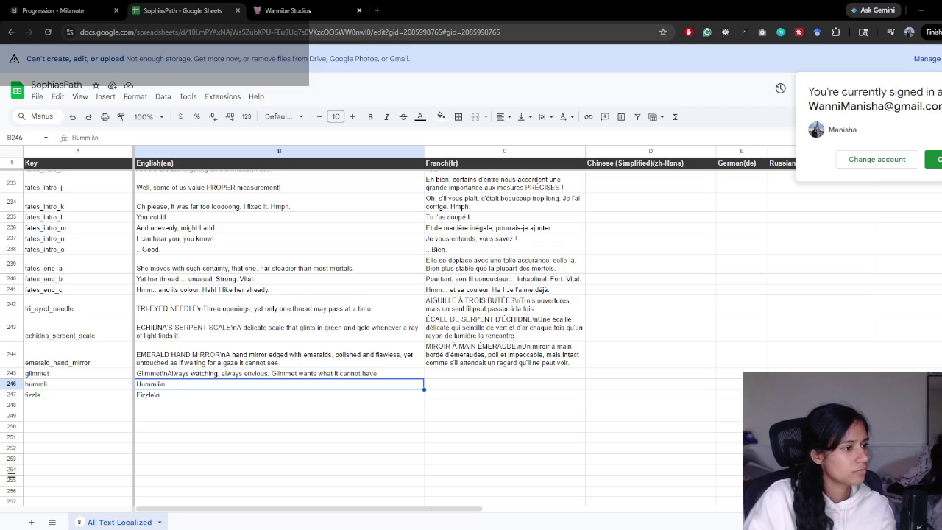
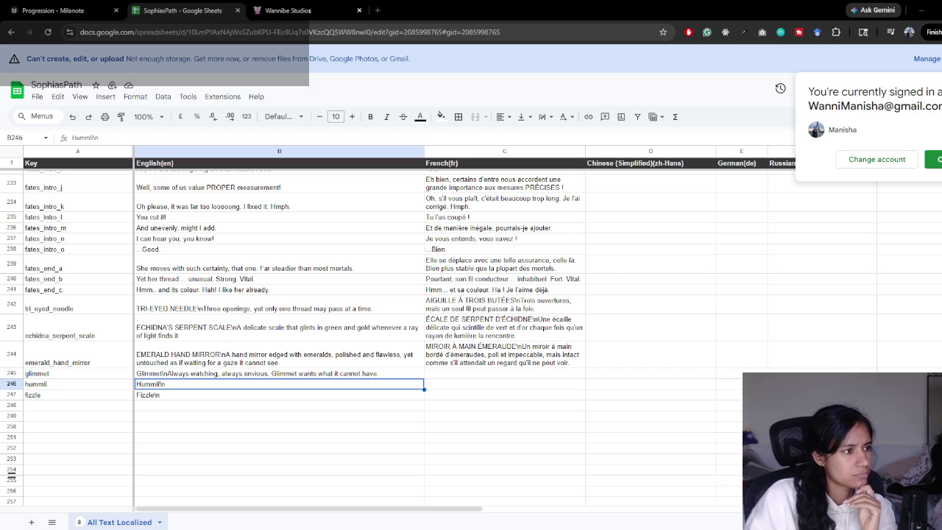
# - In B245, change Glimmet's English line so ', a' becomes '. A'
pyautogui.click(228, 373)
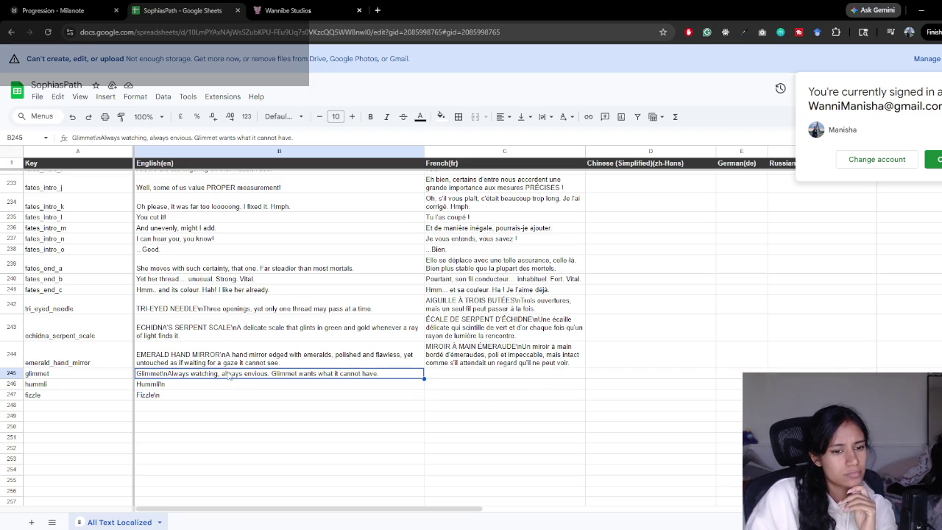
pyautogui.doubleClick(223, 373)
pyautogui.moveTo(223, 373); pyautogui.dragTo(216, 373)
pyautogui.write('. A')
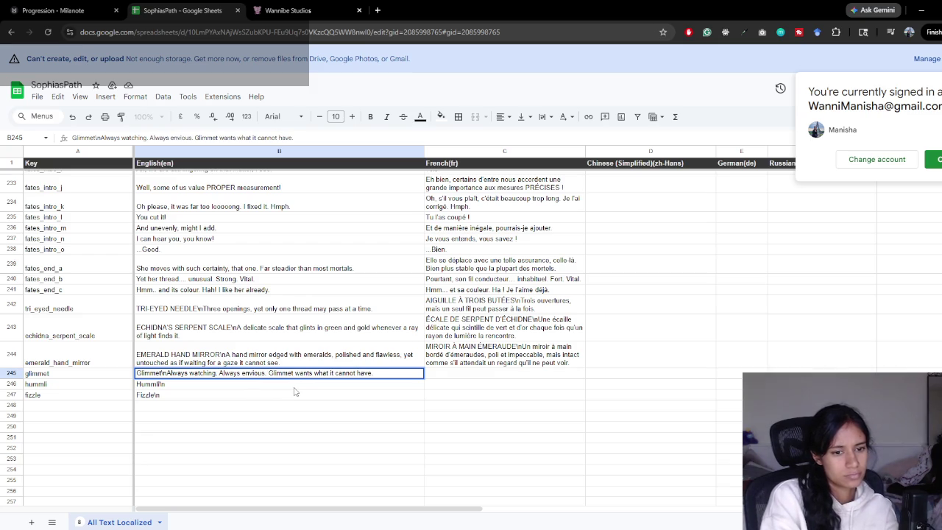
pyautogui.press('Return')
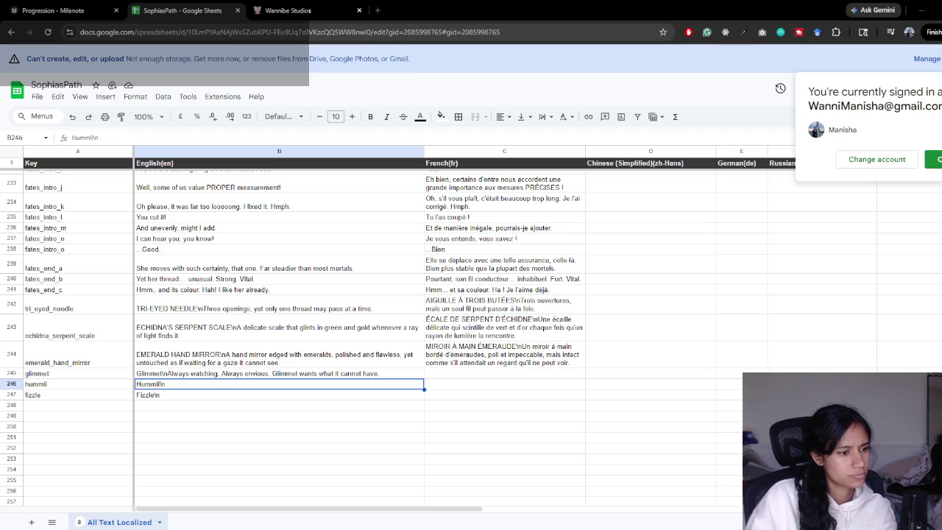
# - Paste the English descriptions after 'Hummli' in B246 and 'Fizzle' in B247
pyautogui.doubleClick(198, 385)
pyautogui.write('It questions every step. A gentle whiff of doubt lingers in the quiet.')
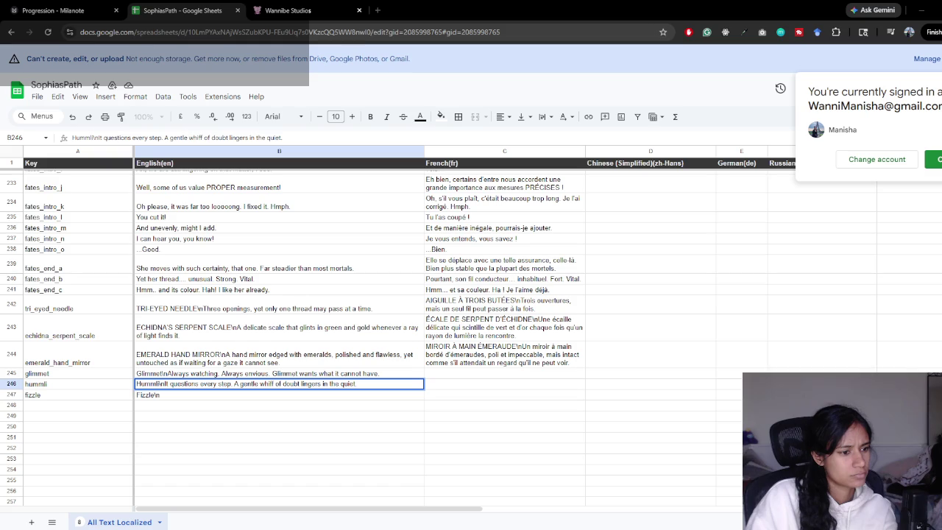
pyautogui.doubleClick(237, 398)
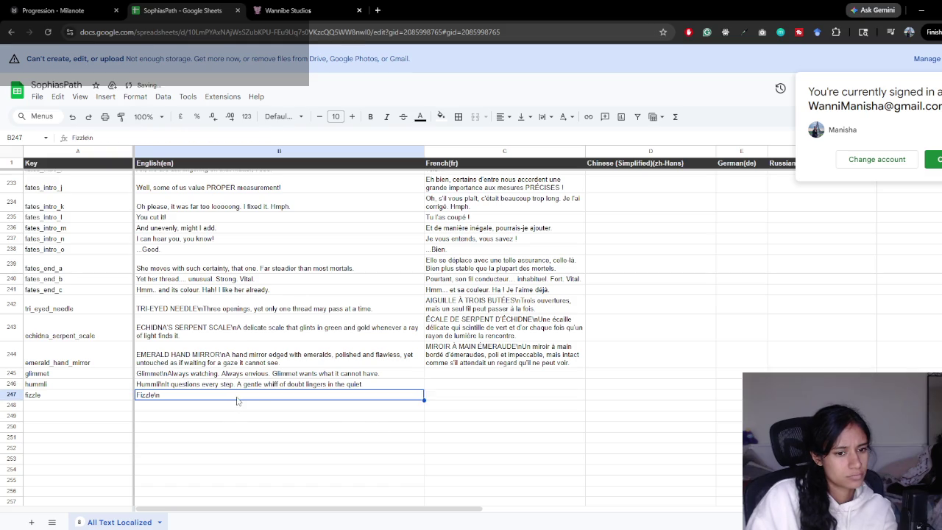
pyautogui.write('Loves to shake things up, whether anyone is ready or not.')
pyautogui.click(233, 412)
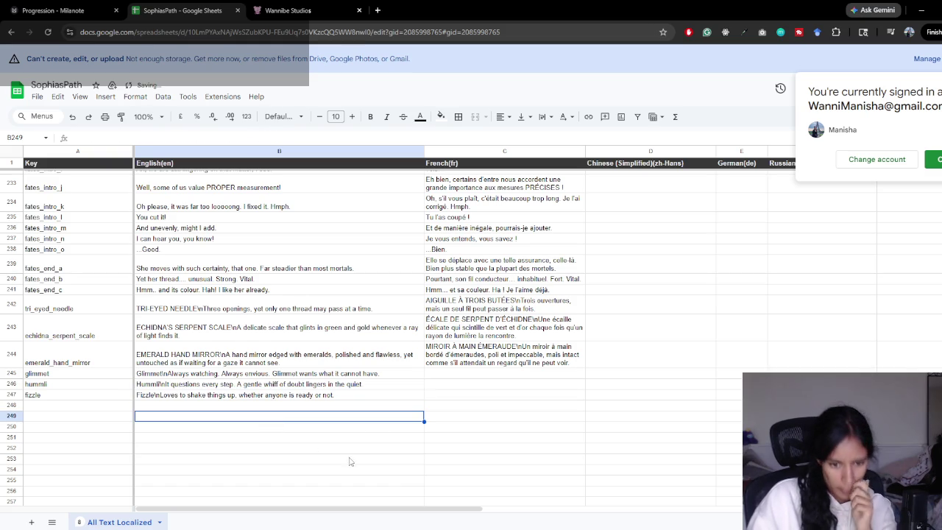
pyautogui.hotkey('alt', 'Tab')
# - Pull the sheet's updated strings and rename Level 20's Peepnip asset to Glimmet
pyautogui.click(117, 462)
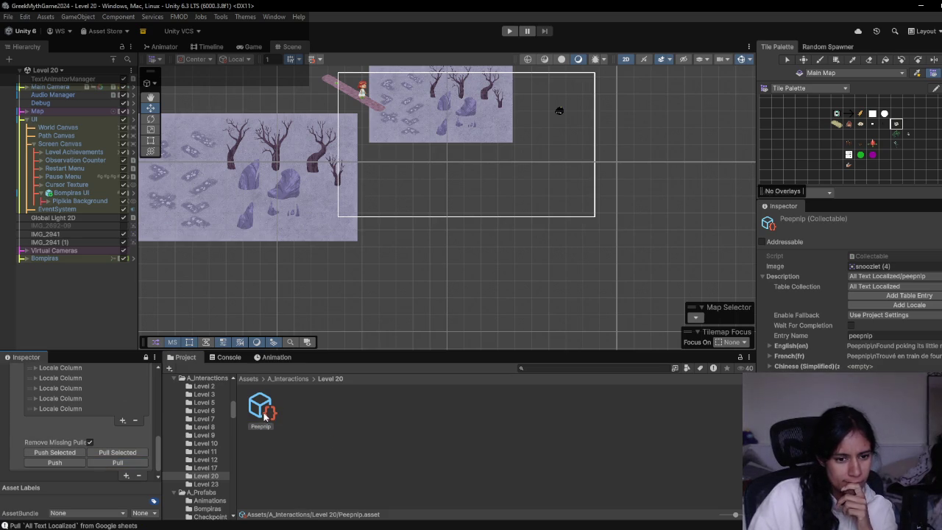
pyautogui.press('F2')
pyautogui.write('Flimma')
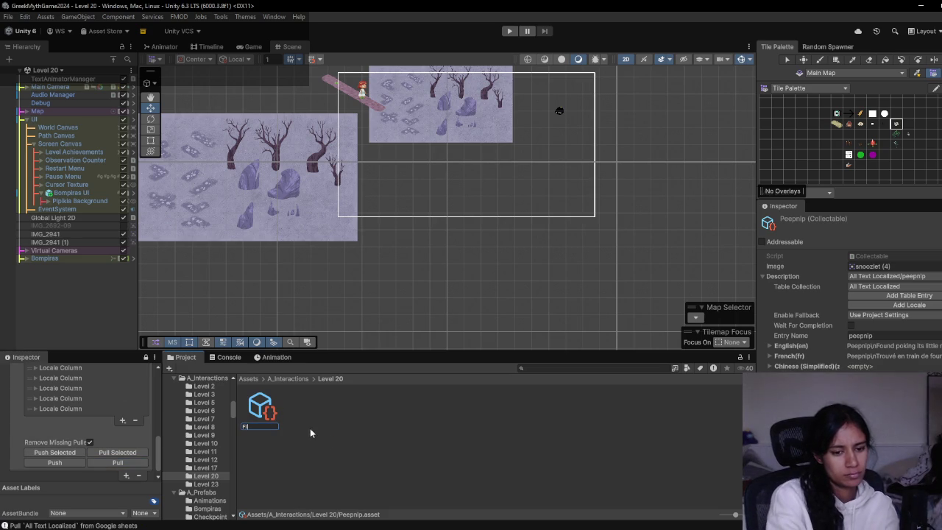
pyautogui.hotkey('ctrl', 'a')
pyautogui.write('Glimmet')
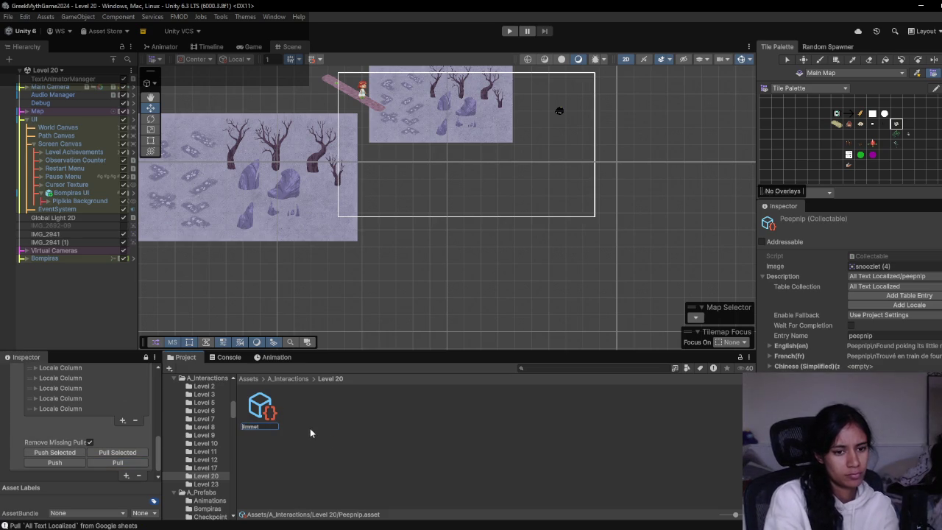
pyautogui.press('Return')
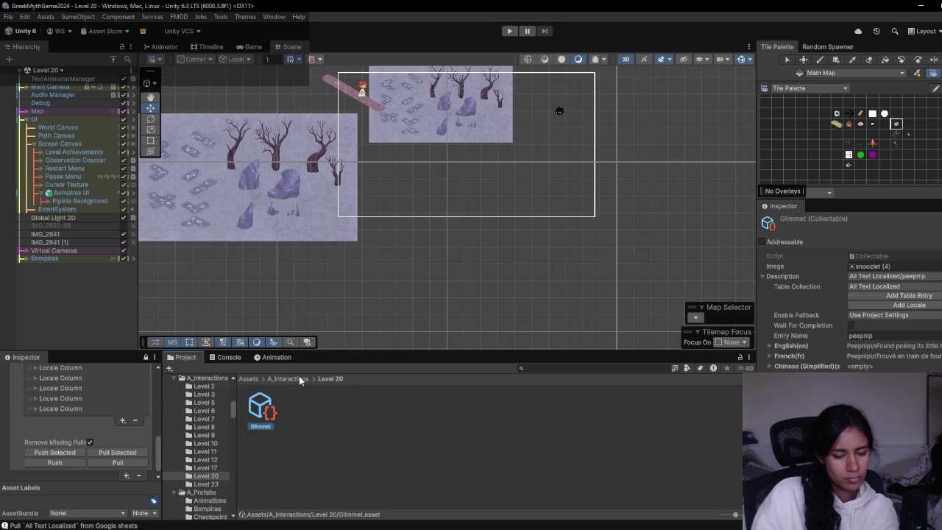
pyautogui.hotkey('alt', 'Tab')
pyautogui.hotkey('ctrl', 'shift', 'Tab')
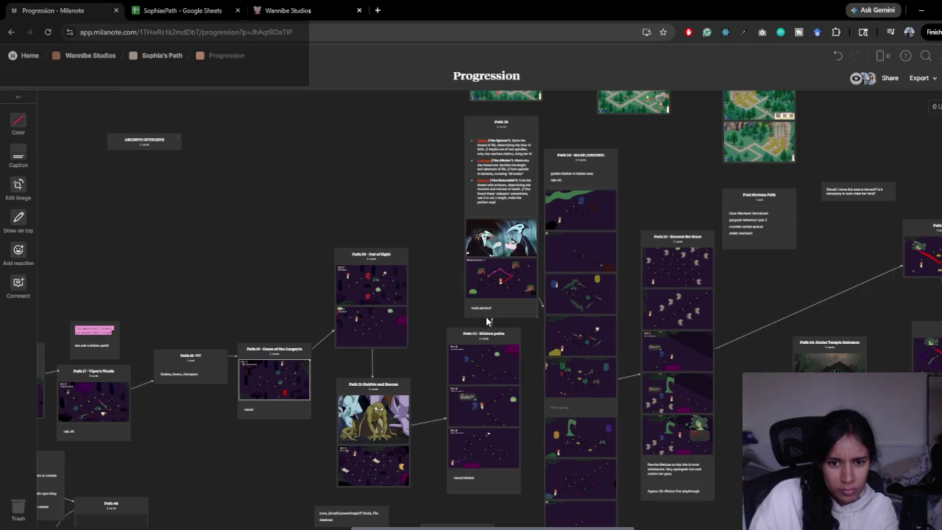
# - Pan across the Progression board to review Paths 19–27, then return to Unity's A_Interactions folder
pyautogui.hscroll(2, 501, 291)
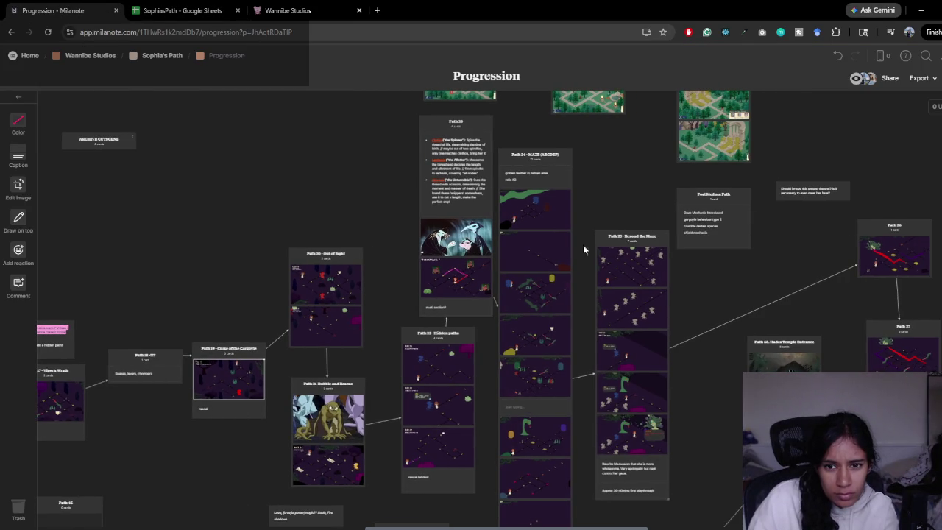
pyautogui.hscroll(5, 617, 203)
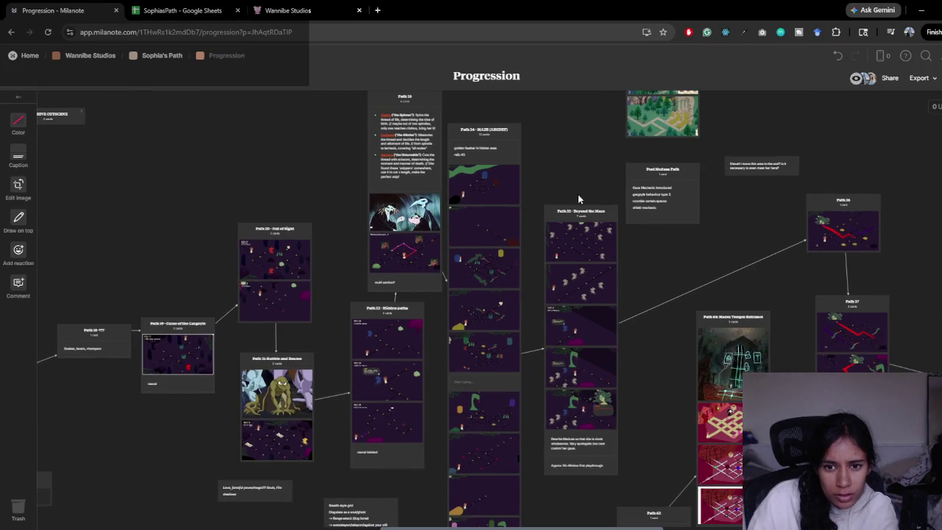
pyautogui.hscroll(8, 617, 282)
pyautogui.scroll(-3, 617, 283)
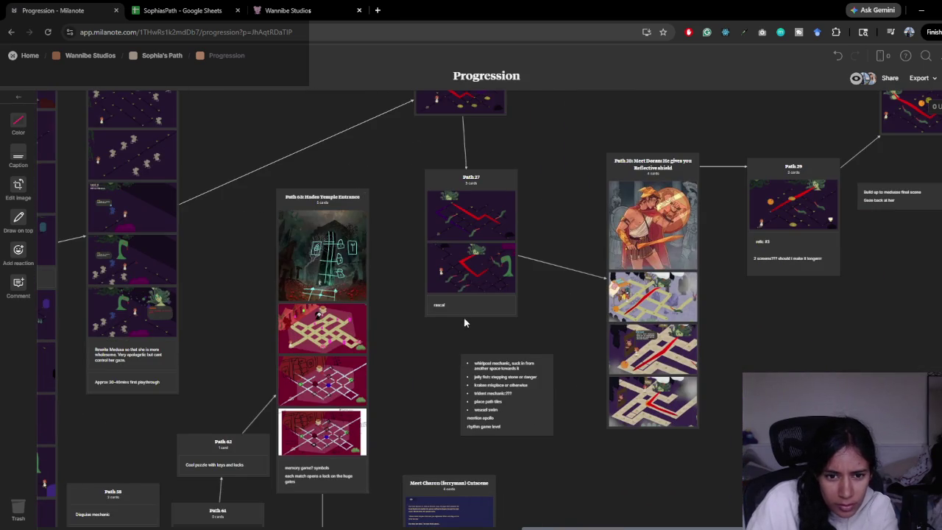
pyautogui.moveTo(560, 288); pyautogui.dragTo(374, 378)
pyautogui.hscroll(3, 331, 385)
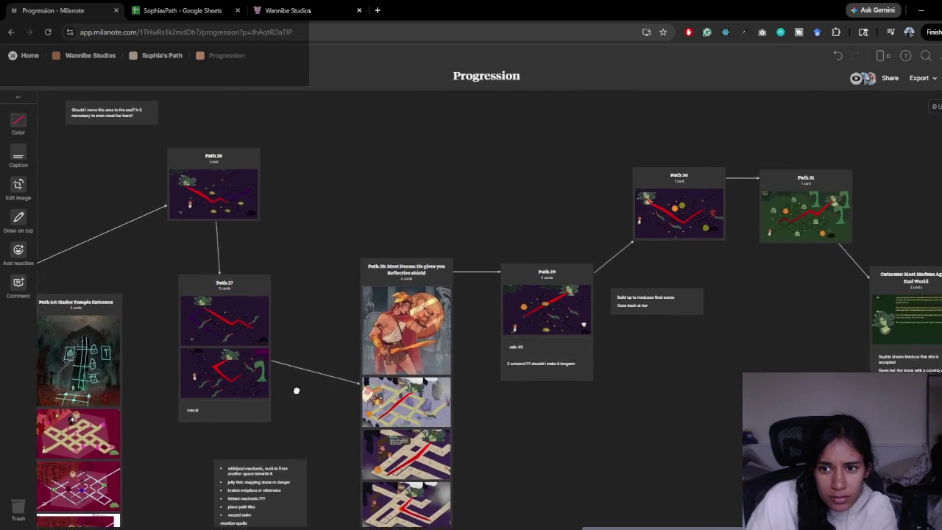
pyautogui.hscroll(-10, 225, 398)
pyautogui.hscroll(-5, 600, 369)
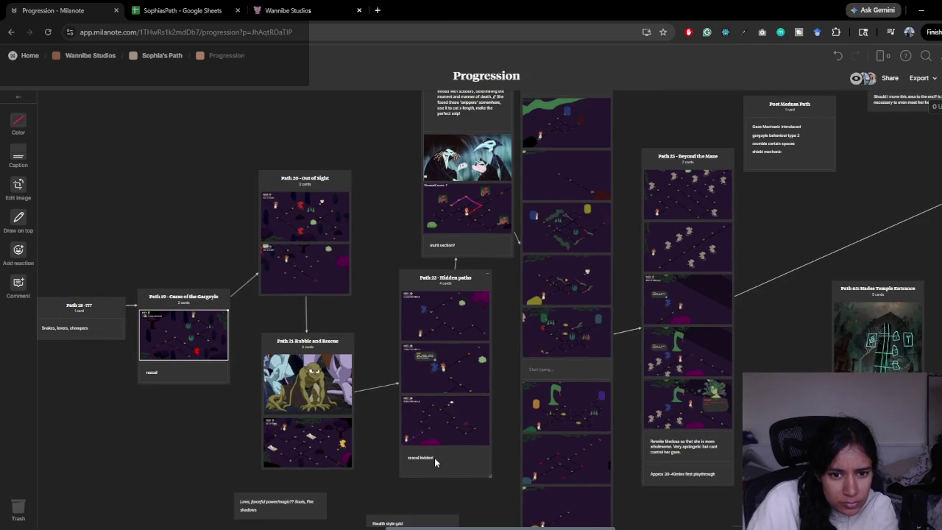
pyautogui.hotkey('alt', 'Tab')
pyautogui.click(294, 377)
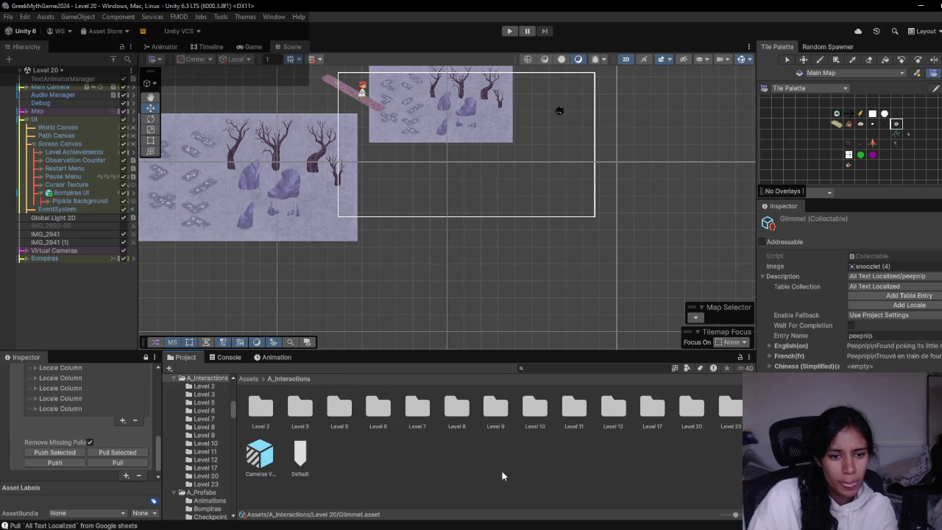
# - Create two new folders named Level 22 and Level 27 in A_Interactions
pyautogui.rightClick(681, 436)
pyautogui.moveTo(700, 173)
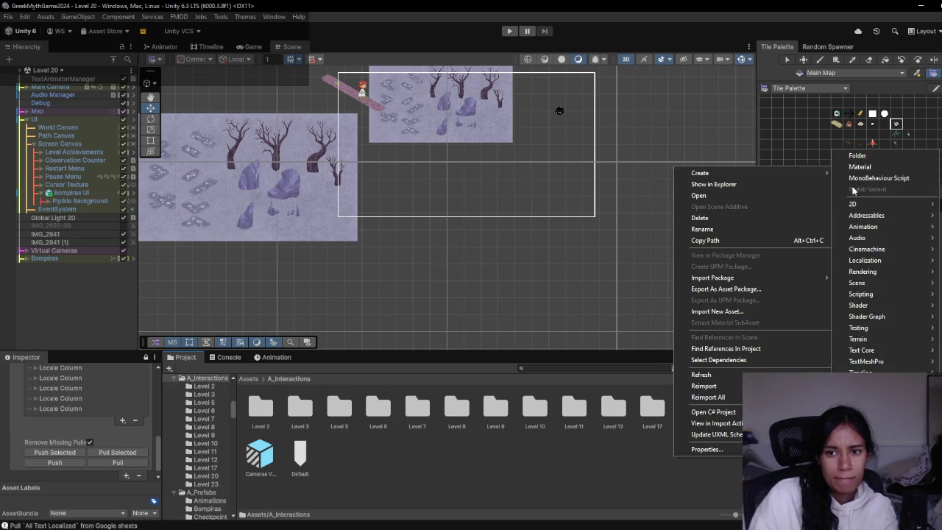
pyautogui.click(890, 158)
pyautogui.write('Level 22')
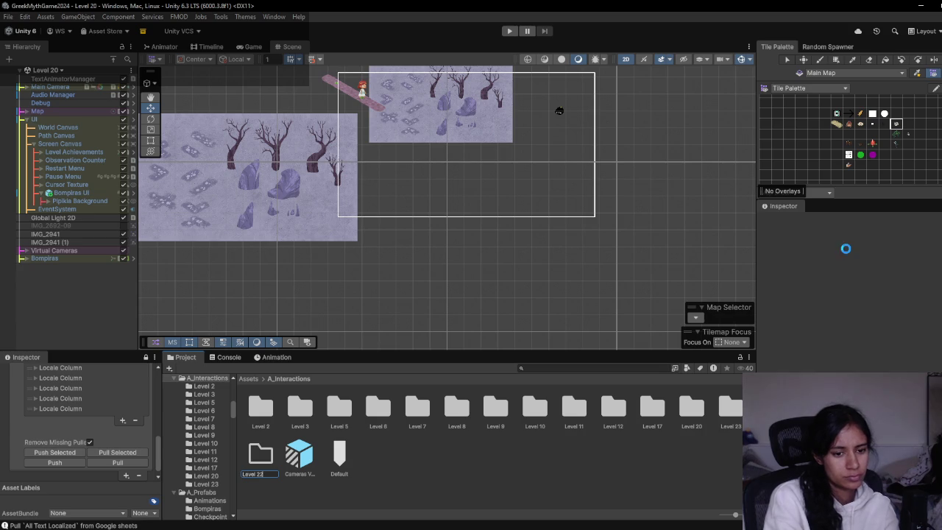
pyautogui.press('Return')
pyautogui.rightClick(541, 474)
pyautogui.moveTo(619, 192)
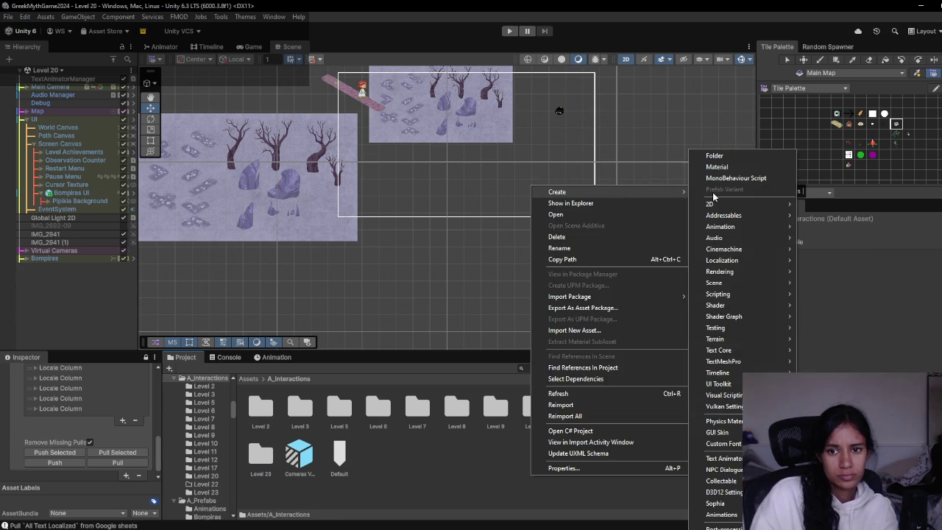
pyautogui.click(739, 157)
pyautogui.write('Le')
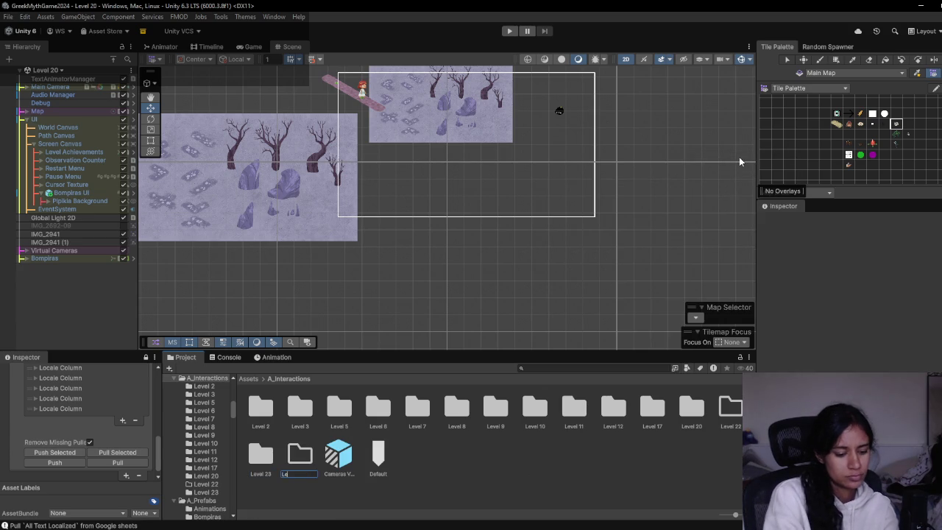
pyautogui.write('vel 27')
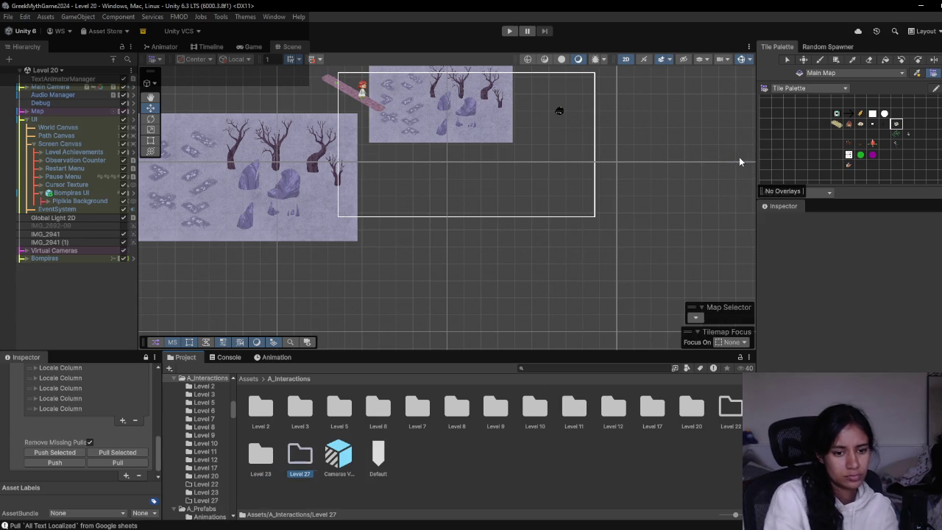
pyautogui.press('Return')
# - Paste the Peepnip collectable into Level 27, check Level 22, then go back to the Progression board
pyautogui.doubleClick(301, 452)
pyautogui.hotkey('ctrl', 'v')
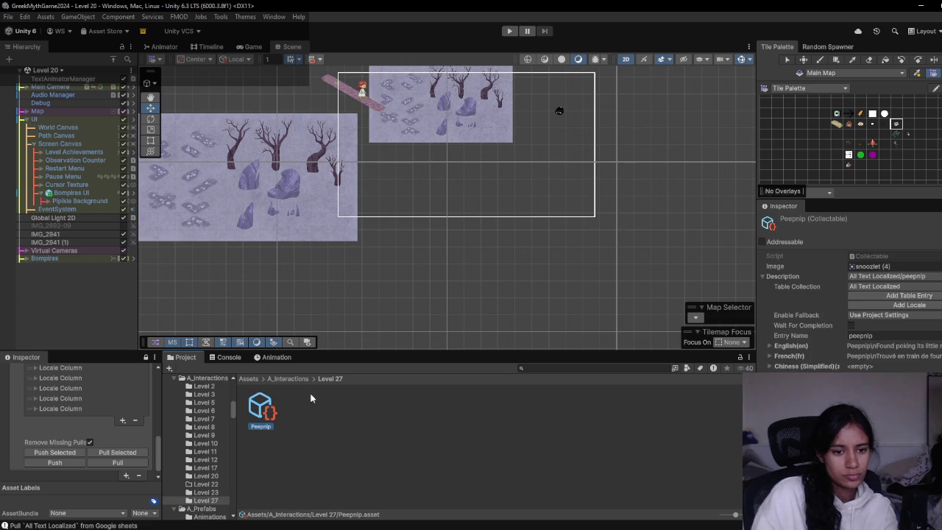
pyautogui.click(306, 380)
pyautogui.doubleClick(739, 419)
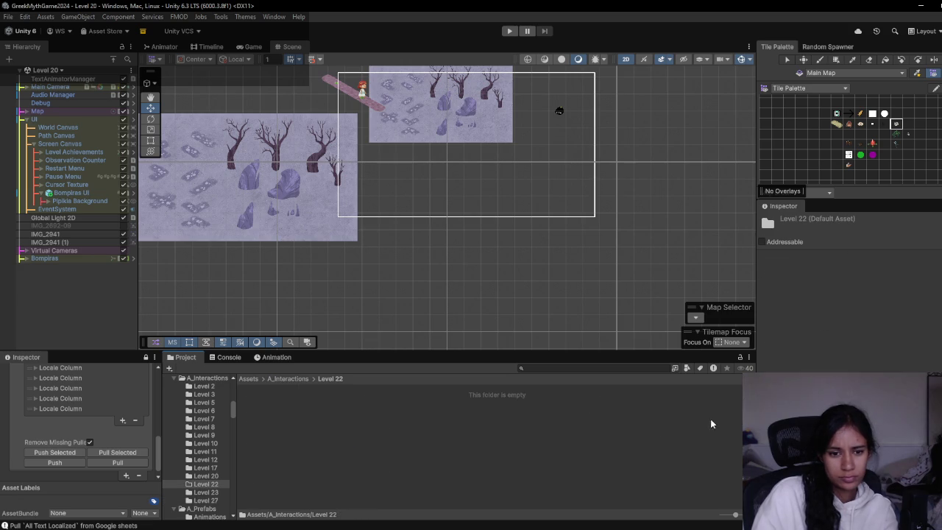
pyautogui.click(289, 379)
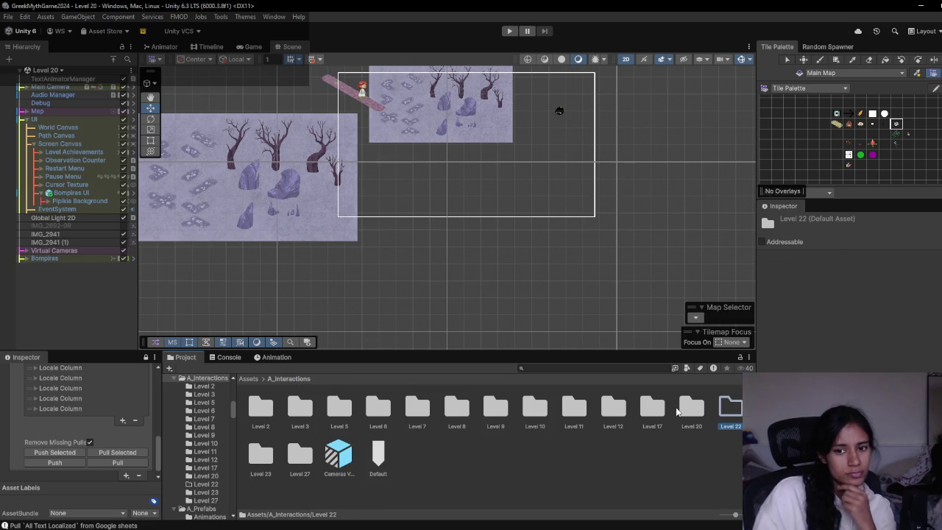
pyautogui.moveTo(284, 528)
pyautogui.click(230, 497)
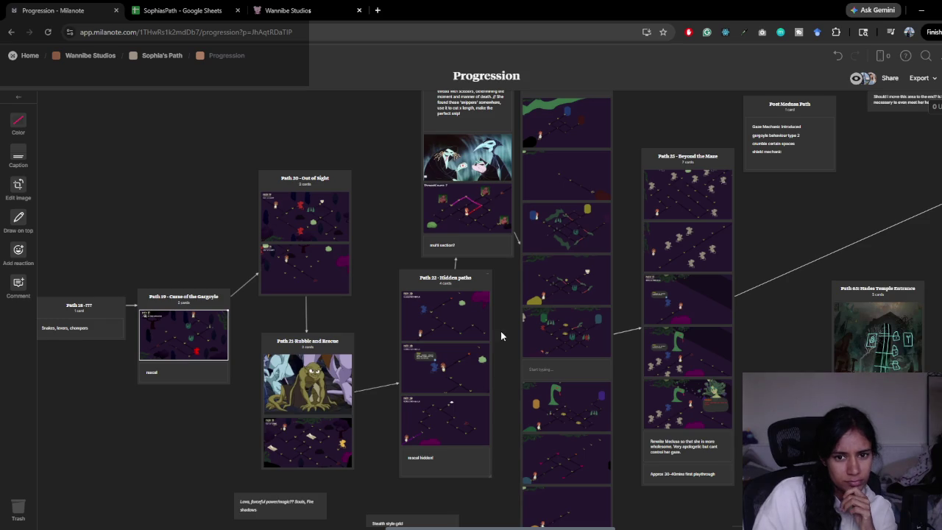
# - Pan the Progression board to review the Path 17–25 cards, then return to Unity
pyautogui.scroll(3, 501, 336)
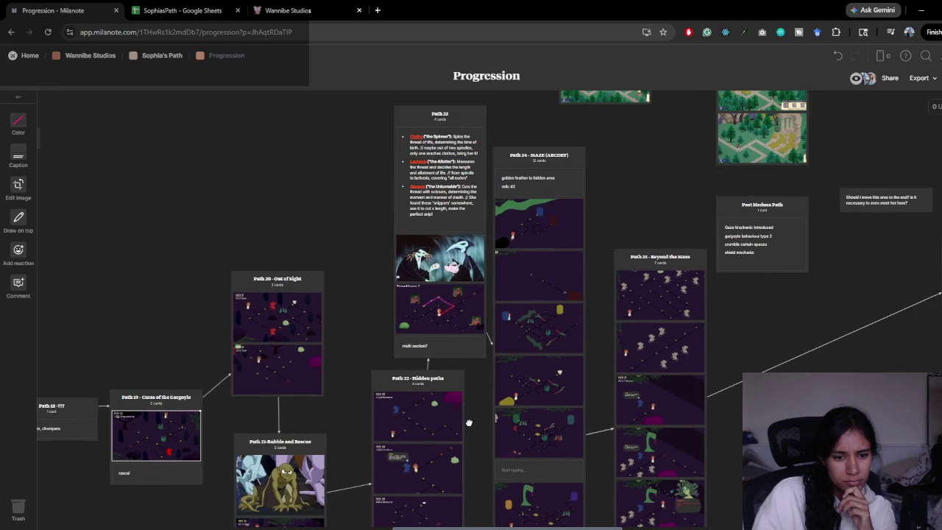
pyautogui.scroll(-2, 469, 422)
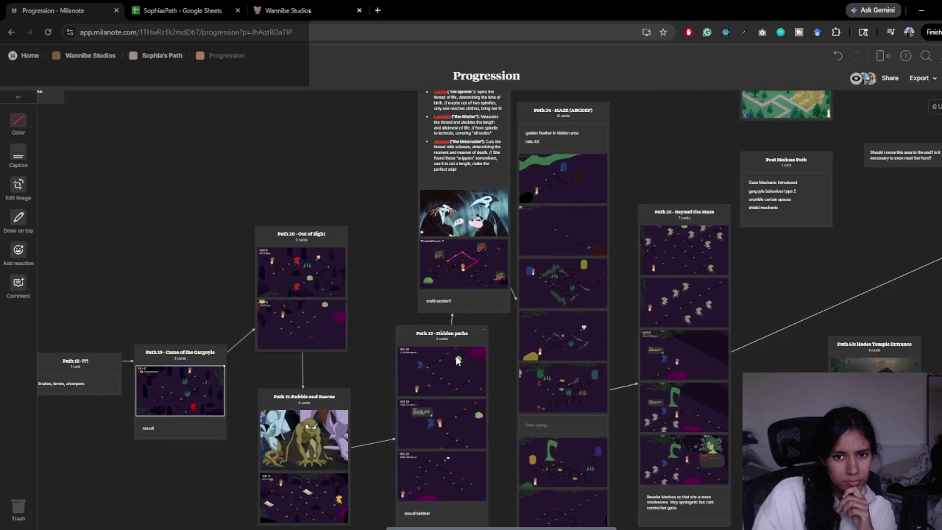
pyautogui.moveTo(345, 369); pyautogui.dragTo(514, 348)
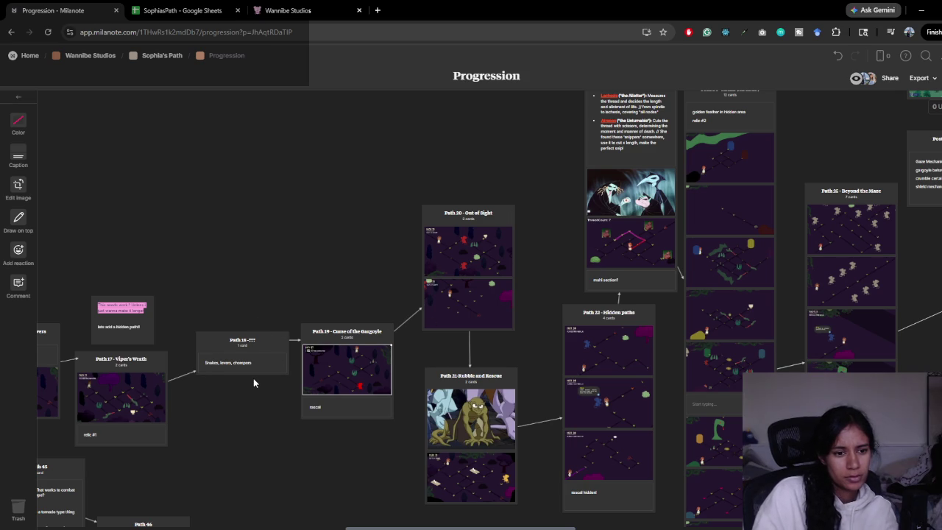
pyautogui.hotkey('alt', 'Tab')
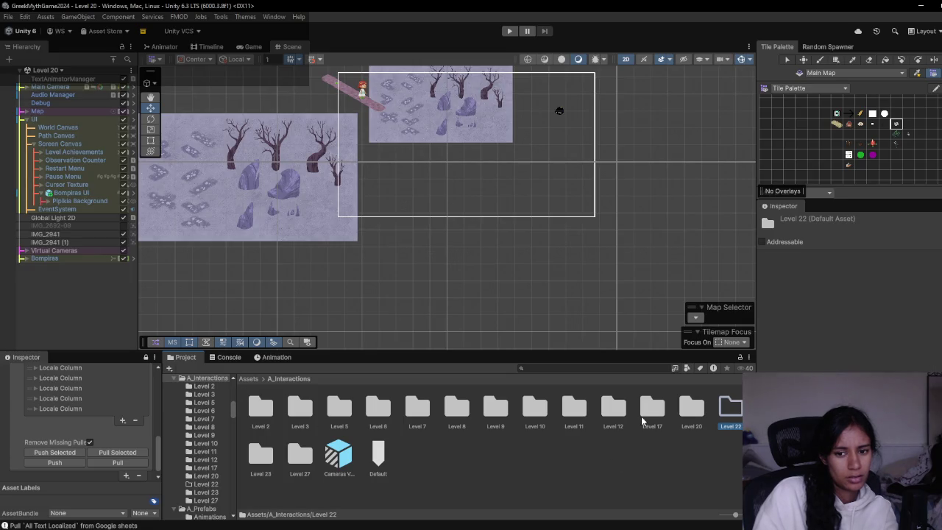
# - Rename the Level 22 folder to Level 18
pyautogui.press('F2')
pyautogui.write('Level 18')
pyautogui.press('Return')
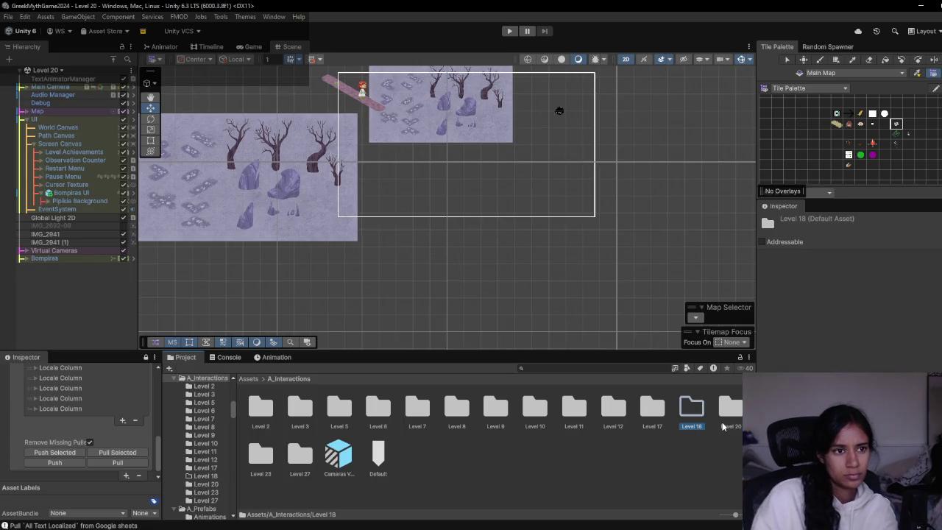
# - Delete the Bompiras and Bompiras UI objects from the scene
pyautogui.click(77, 256)
pyautogui.keyDown('ctrl'); pyautogui.click(74, 193); pyautogui.keyUp('ctrl')
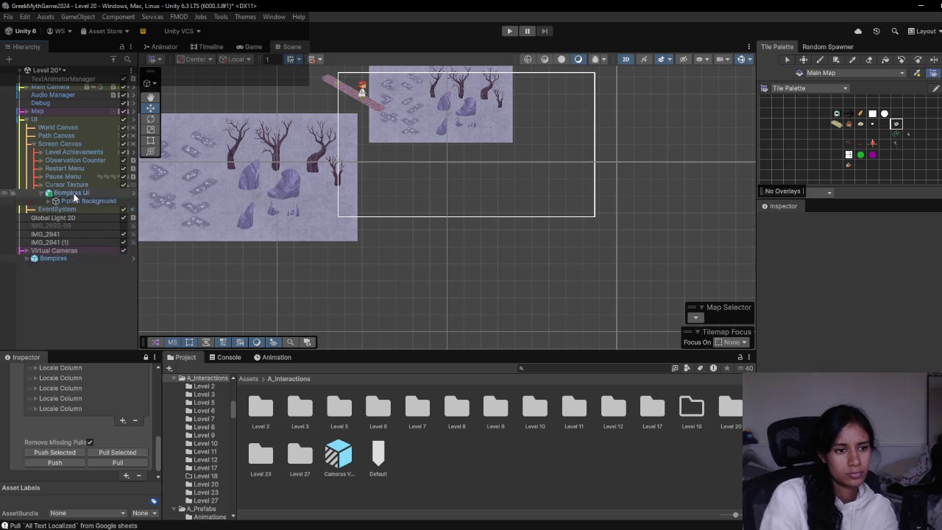
pyautogui.press('Delete')
# - Open Level 18 and rename its Peepnip collectable to Glimmet
pyautogui.doubleClick(685, 435)
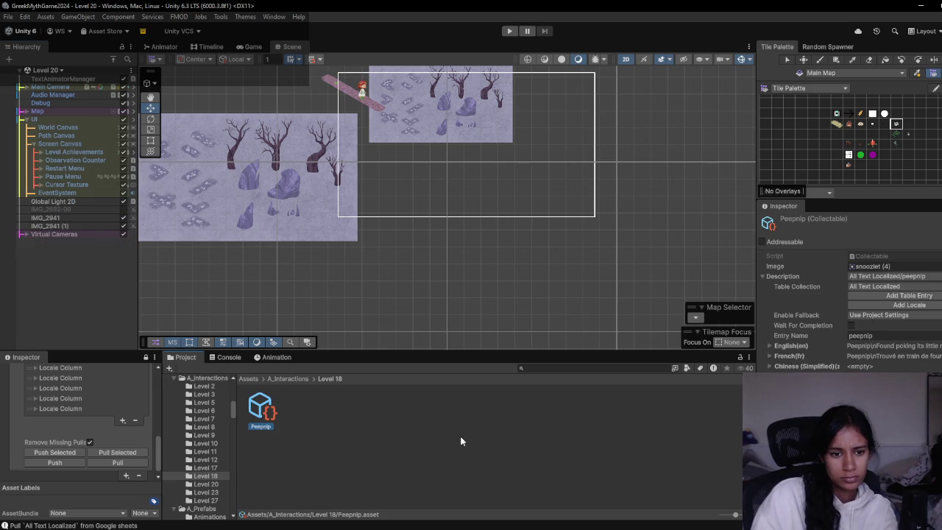
pyautogui.press('F2')
pyautogui.write('Filmmel')
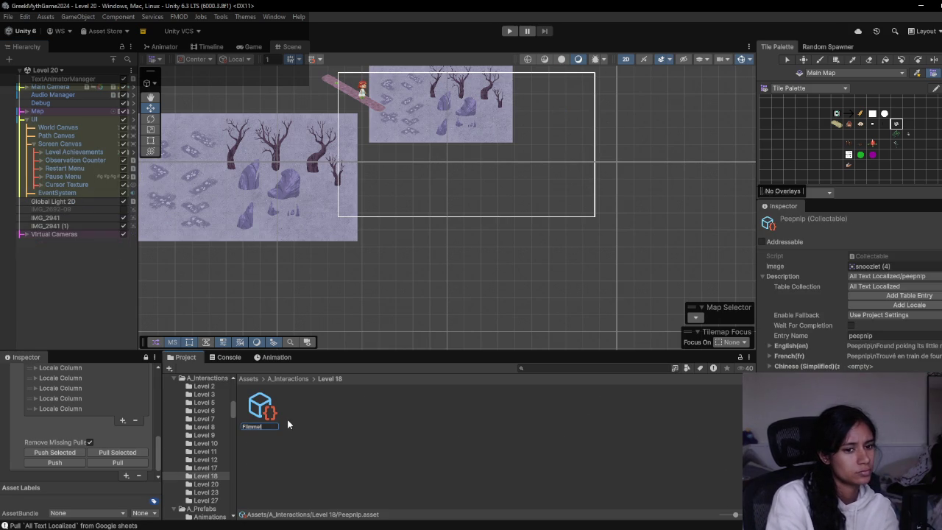
pyautogui.press('BackSpace')
pyautogui.write('G')
pyautogui.press('Return')
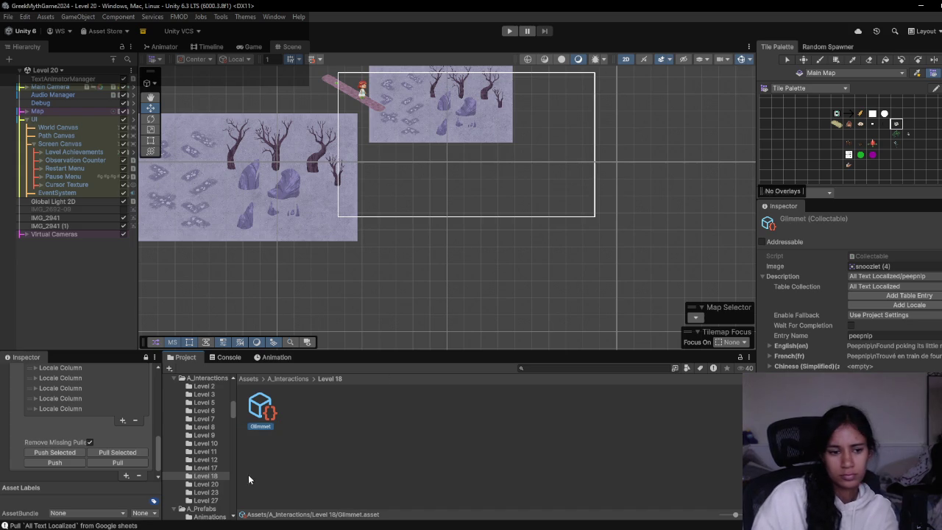
# - Link Glimmet's Description to the glimmet string table entry
pyautogui.click(933, 278)
pyautogui.write('flimm')
pyautogui.press('BackSpace')
pyautogui.press('BackSpace')
pyautogui.press('BackSpace')
pyautogui.write('glimm')
pyautogui.doubleClick(487, 294)
# - Look through Levels 17, 18 and 20, then delete Level 20's Glimmet asset
pyautogui.click(289, 377)
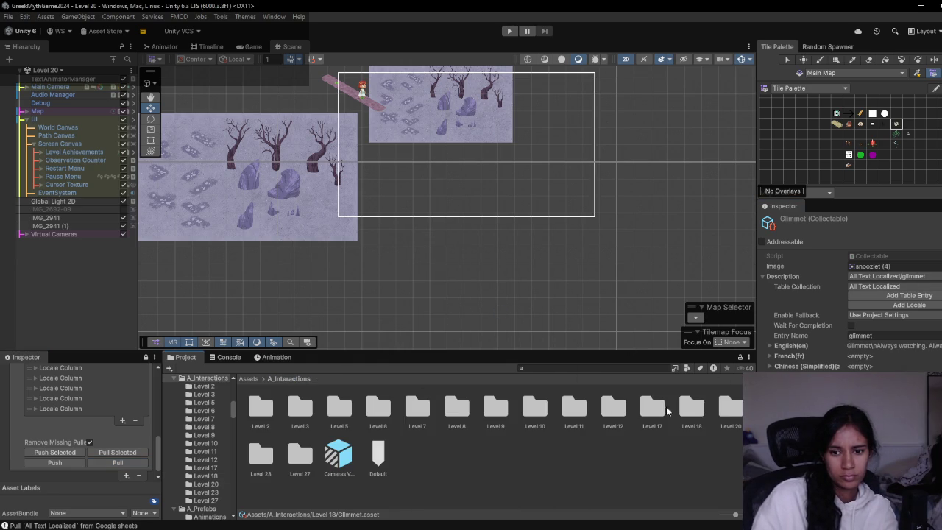
pyautogui.doubleClick(657, 413)
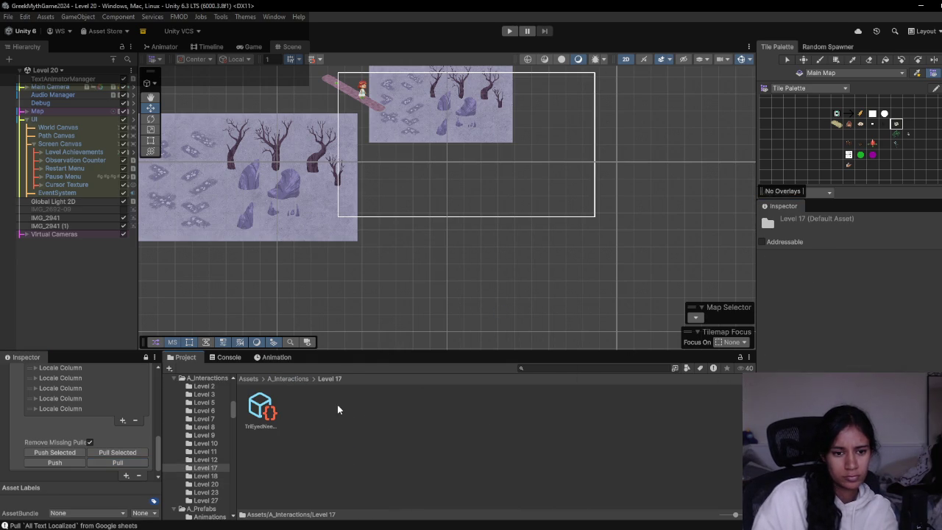
pyautogui.click(300, 379)
pyautogui.doubleClick(694, 408)
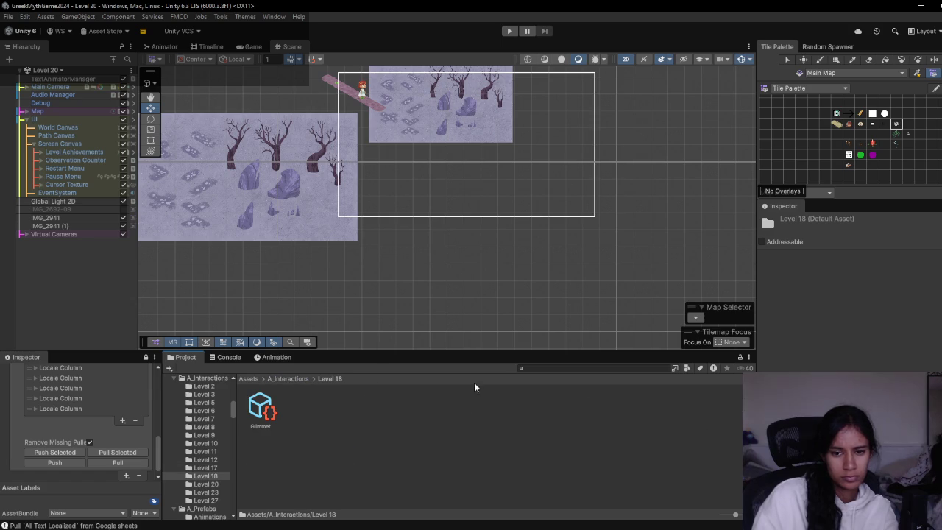
pyautogui.click(296, 379)
pyautogui.doubleClick(723, 409)
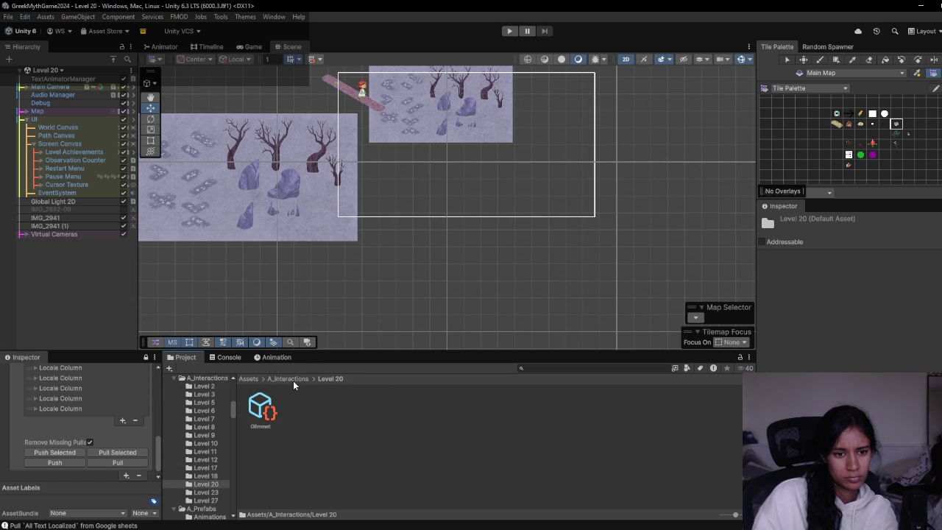
pyautogui.click(262, 416)
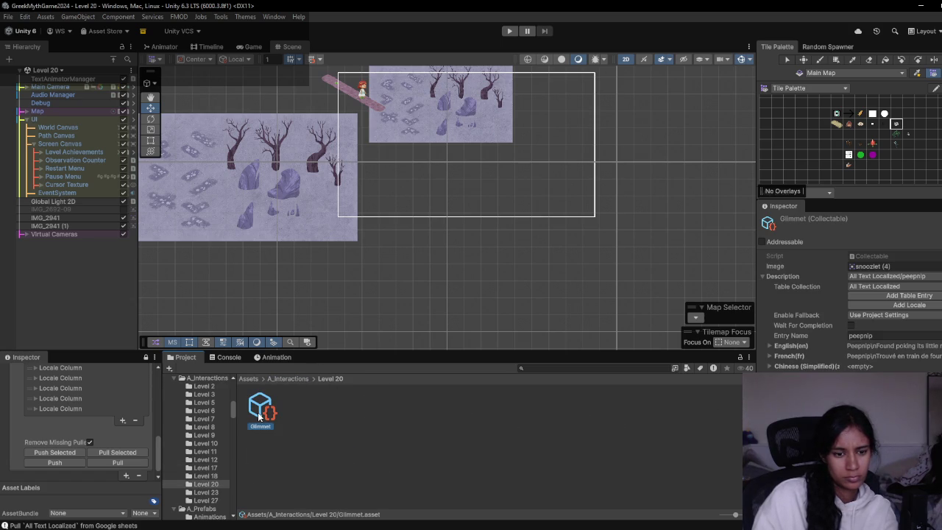
pyautogui.press('Delete')
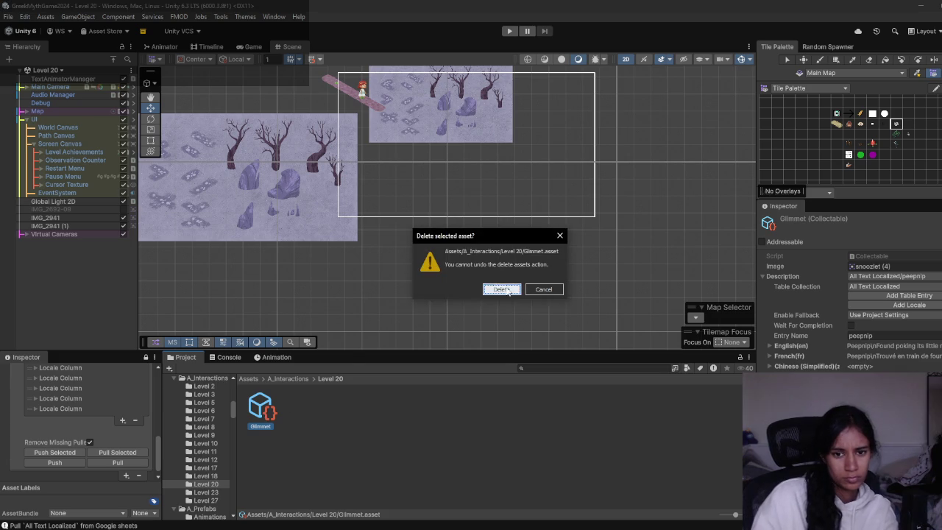
pyautogui.press('Escape')
# - Check Levels 18 and 23, then open Level 27 and begin renaming its Peepnip asset
pyautogui.click(289, 378)
pyautogui.doubleClick(692, 410)
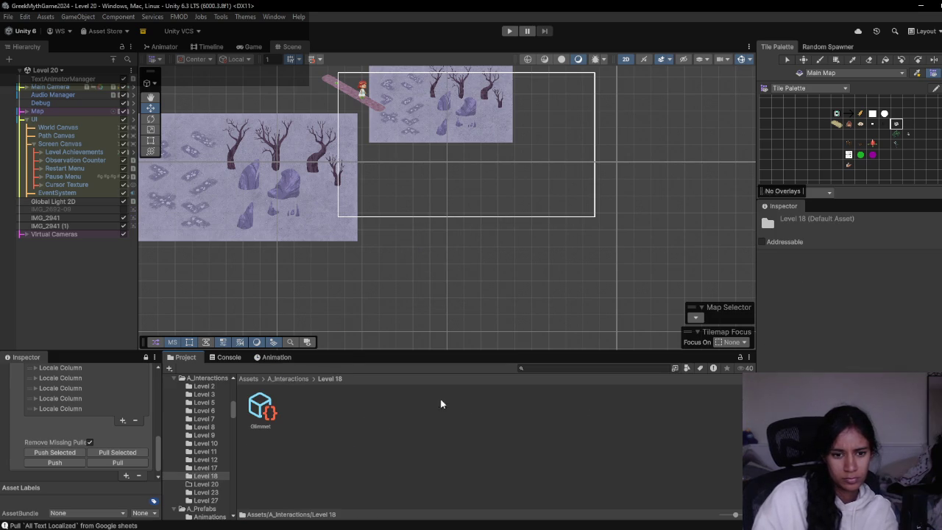
pyautogui.click(292, 379)
pyautogui.doubleClick(257, 450)
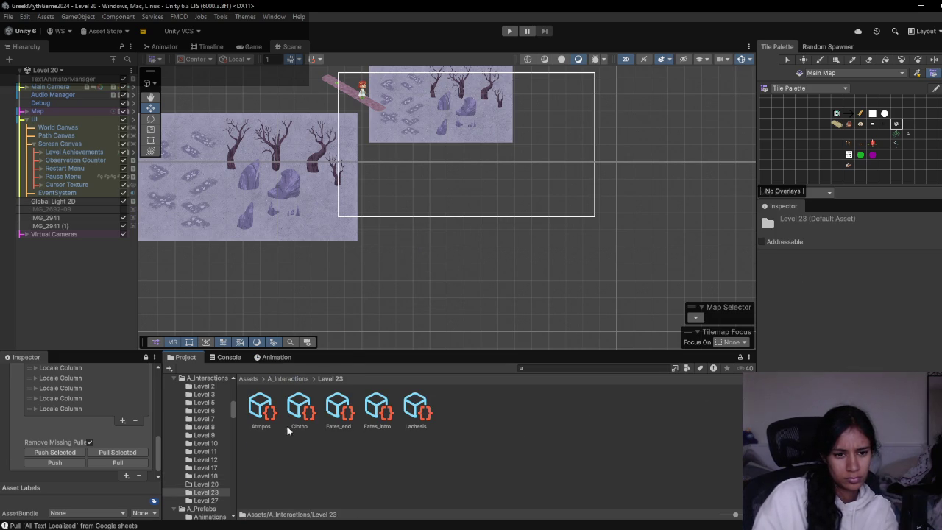
pyautogui.click(277, 379)
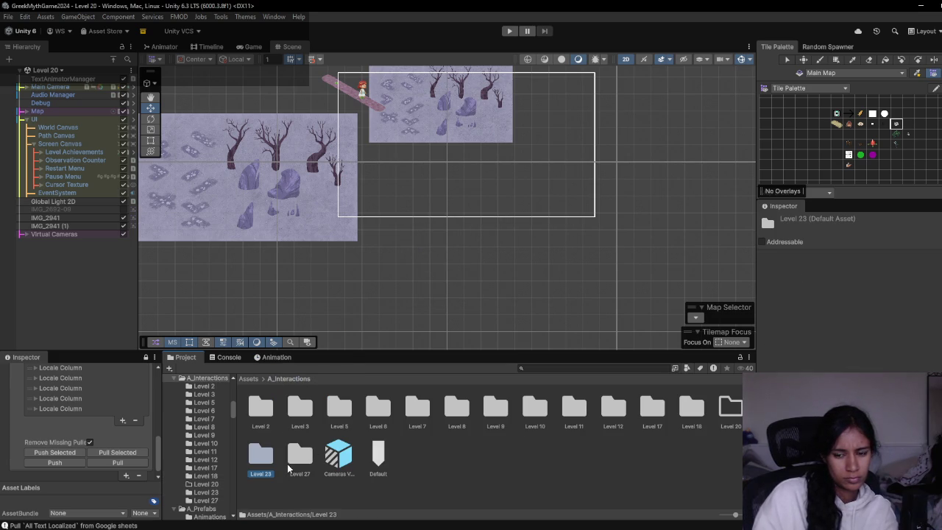
pyautogui.doubleClick(300, 454)
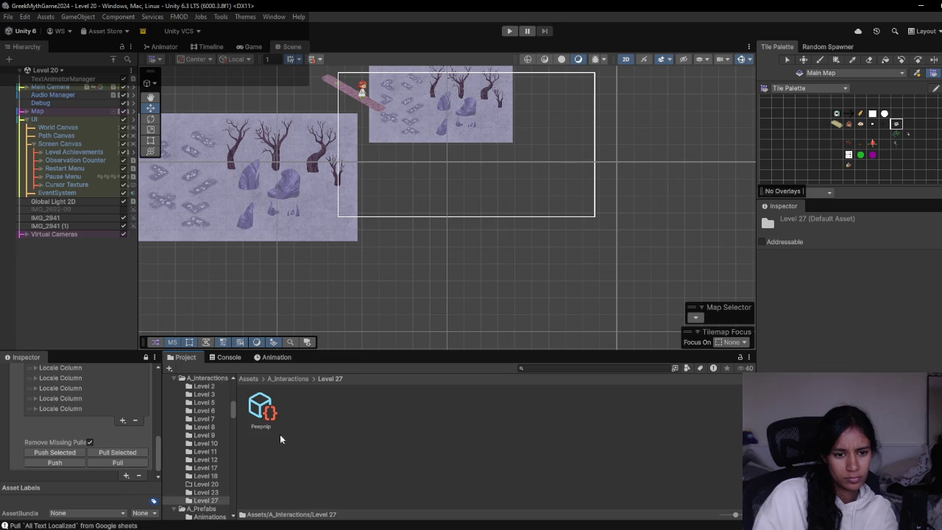
pyautogui.click(261, 409)
# - Name Level 27's collectable Fizzle and pan the Progression board toward the later paths
pyautogui.write('Fizzle')
pyautogui.press('Return')
pyautogui.hotkey('alt', 'Tab')
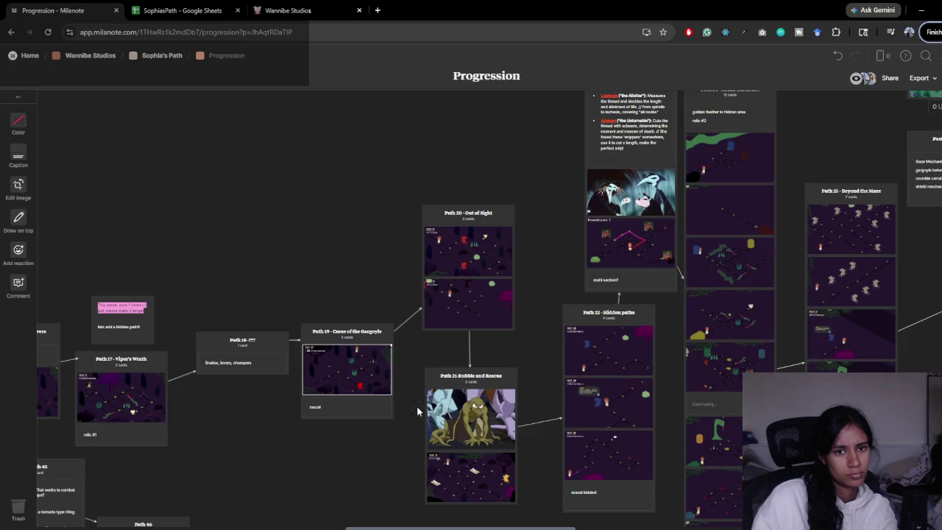
pyautogui.scroll(2, 466, 358)
pyautogui.hscroll(2, 466, 357)
pyautogui.scroll(2, 466, 358)
pyautogui.hscroll(3, 466, 358)
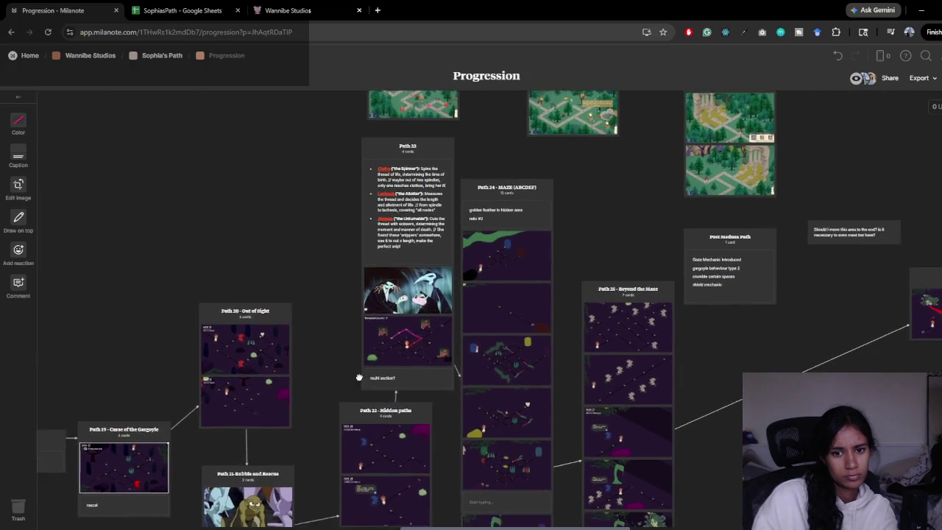
pyautogui.scroll(-3, 295, 294)
pyautogui.hscroll(3, 294, 295)
# - Go up to A_Interactions, then pan the board to reveal more path cards like Hades Temple Entrance
pyautogui.hotkey('alt', 'Tab')
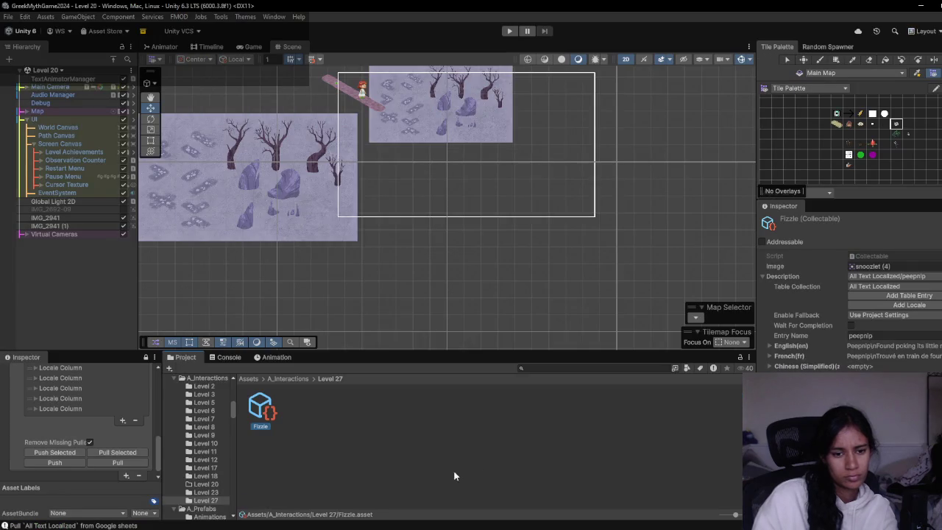
pyautogui.click(295, 381)
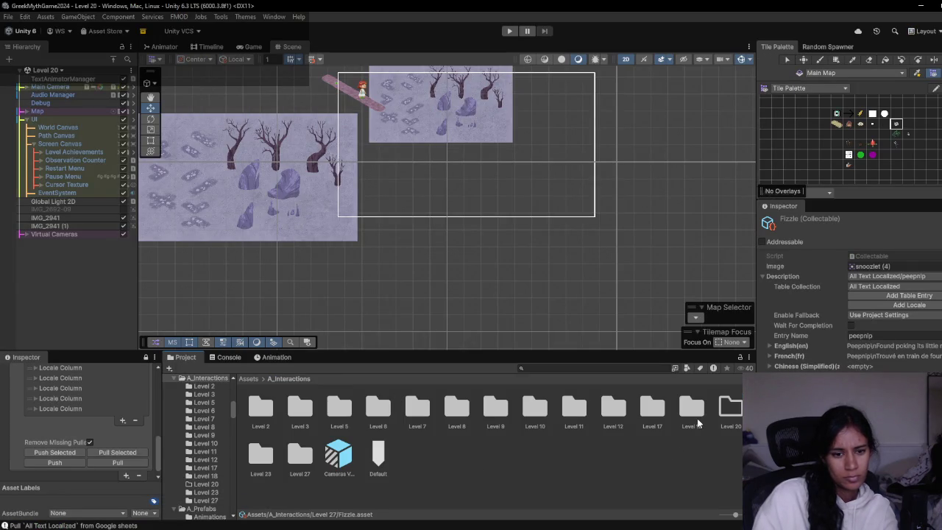
pyautogui.hotkey('alt', 'Tab')
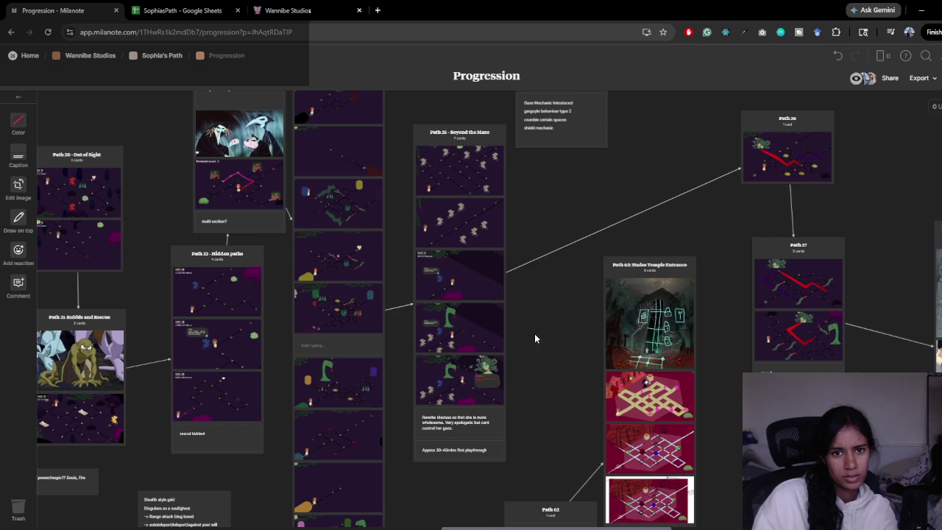
pyautogui.scroll(4, 534, 333)
pyautogui.hscroll(-2, 535, 333)
pyautogui.moveTo(682, 386); pyautogui.dragTo(672, 462)
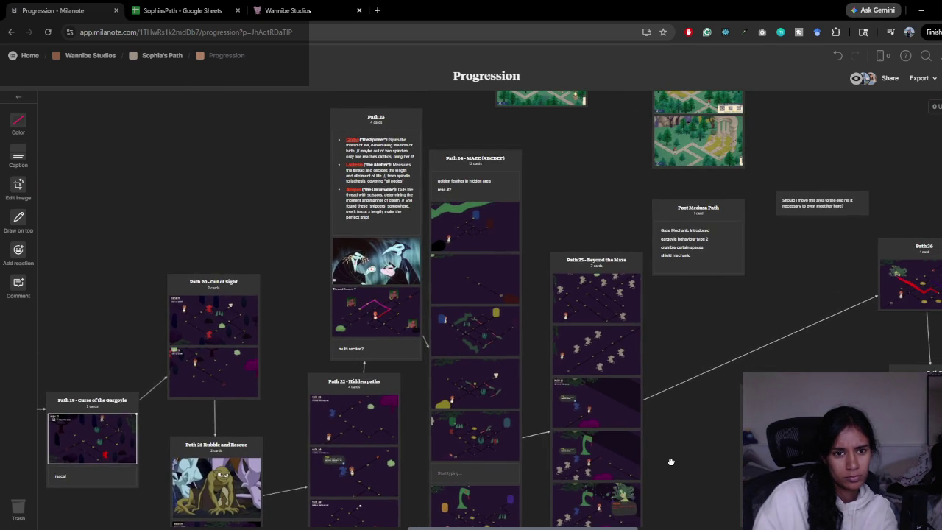
pyautogui.hotkey('alt', 'Tab')
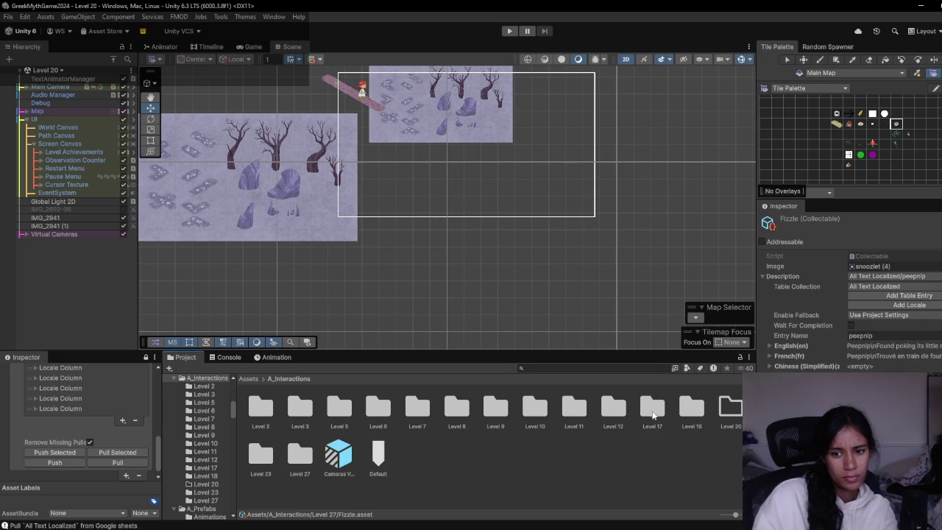
# - Check the contents of the Level 23, 27, 18 and 17 folders
pyautogui.click(692, 418)
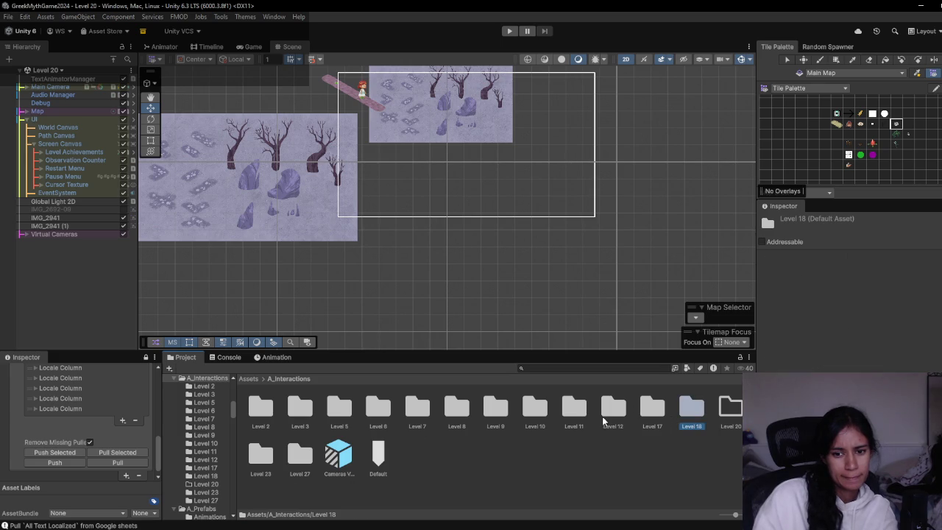
pyautogui.doubleClick(259, 457)
pyautogui.click(287, 378)
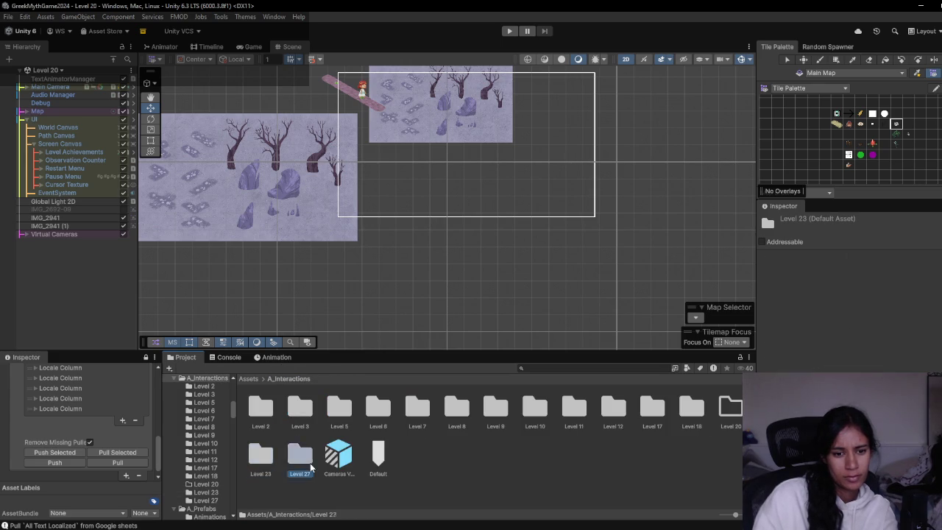
pyautogui.doubleClick(297, 452)
pyautogui.click(293, 378)
pyautogui.doubleClick(690, 412)
pyautogui.click(288, 378)
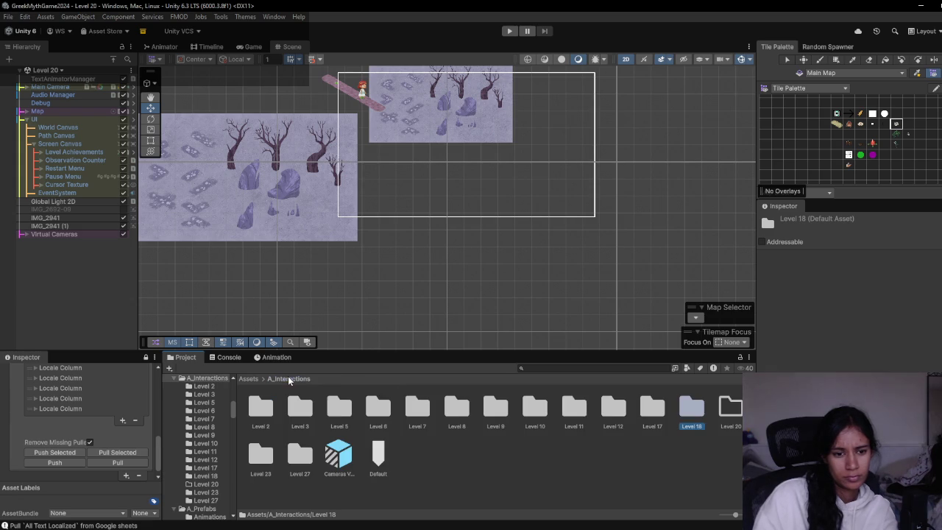
pyautogui.doubleClick(652, 409)
pyautogui.click(292, 381)
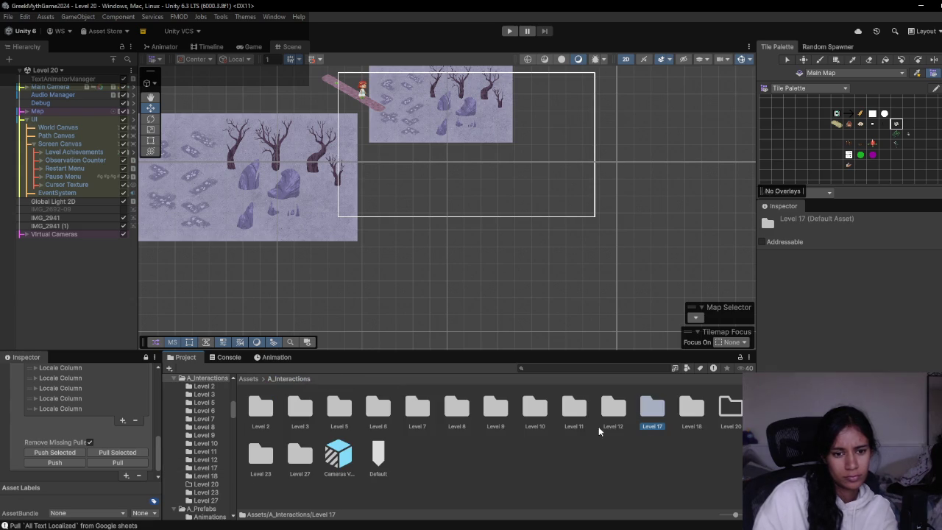
# - Glance at the Progression board, then rename the Level 20 folder to Level 22 and open it
pyautogui.hotkey('alt', 'Tab')
pyautogui.scroll(-3, 249, 407)
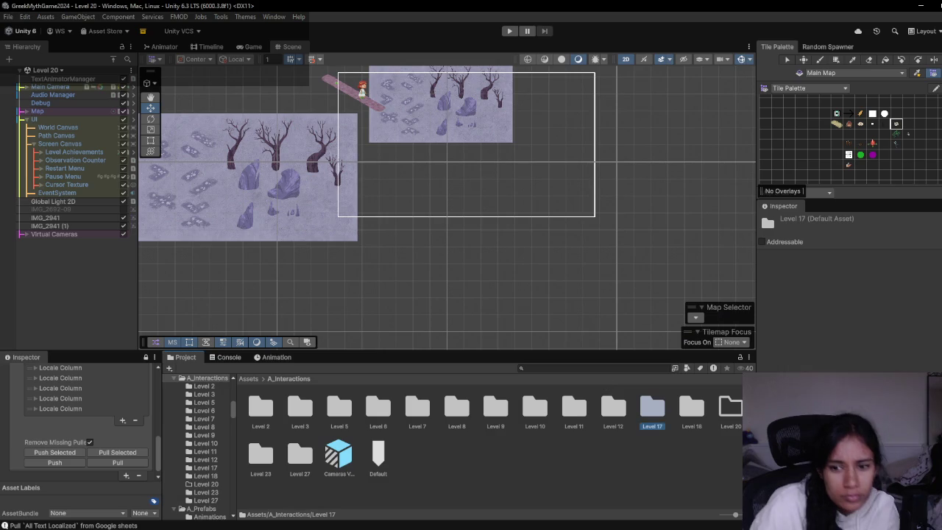
pyautogui.hotkey('alt', 'Tab')
pyautogui.click(728, 413)
pyautogui.click(728, 413)
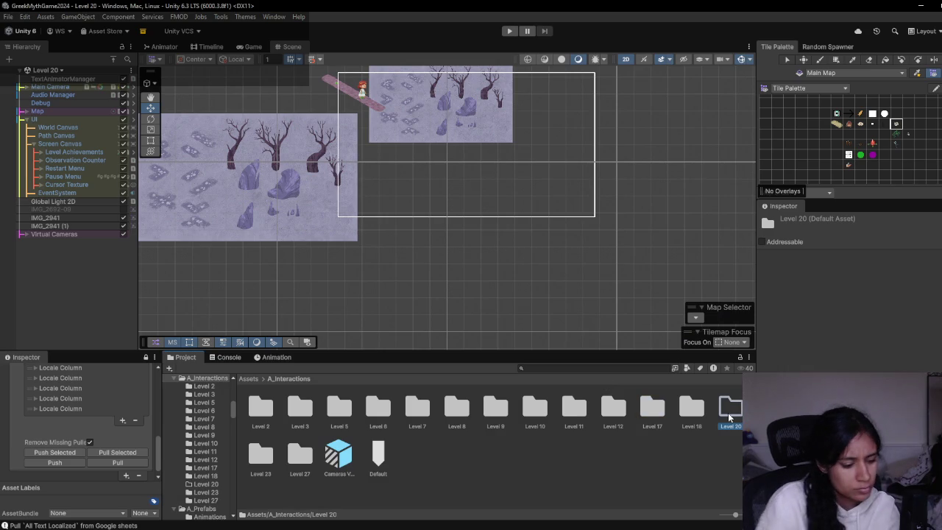
pyautogui.press('Return')
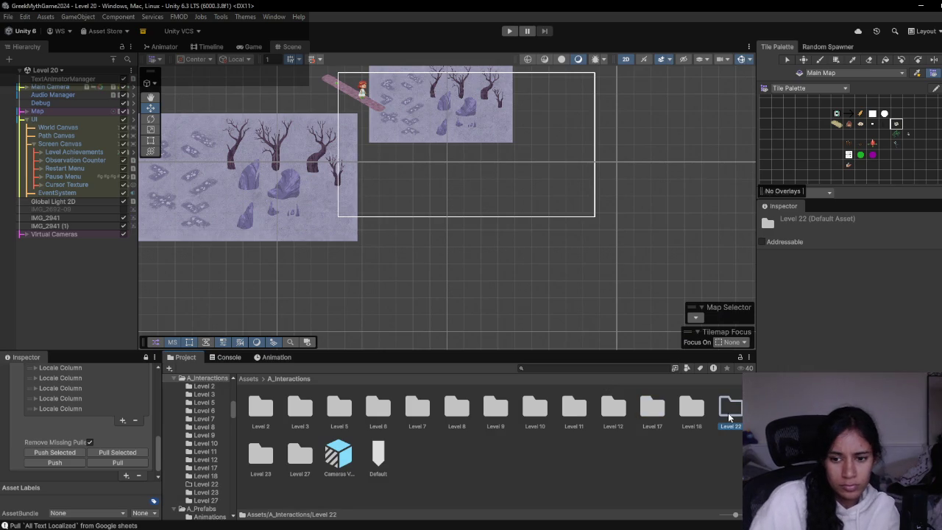
pyautogui.doubleClick(728, 413)
# - Paste a Peepnip collectable copy into Level 22 and name it Hummli
pyautogui.hotkey('ctrl', 'v')
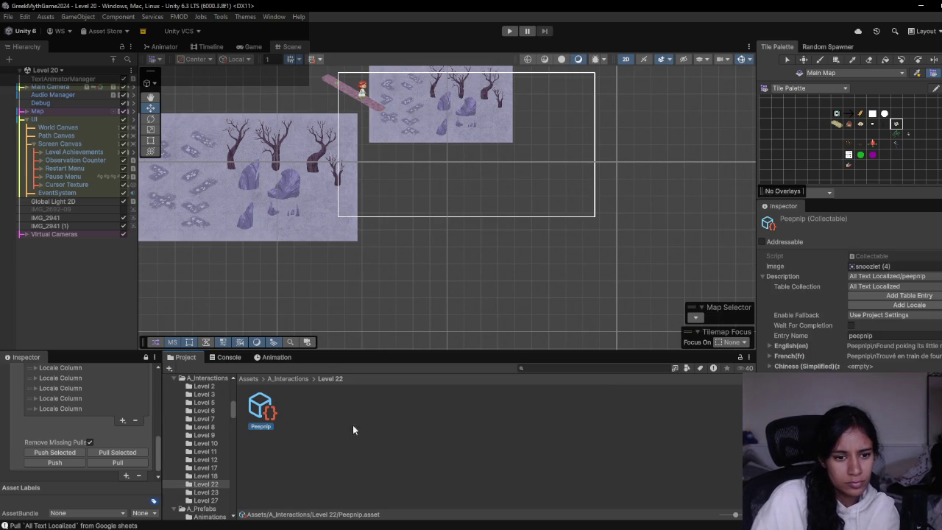
pyautogui.click(261, 406)
pyautogui.write('Humm')
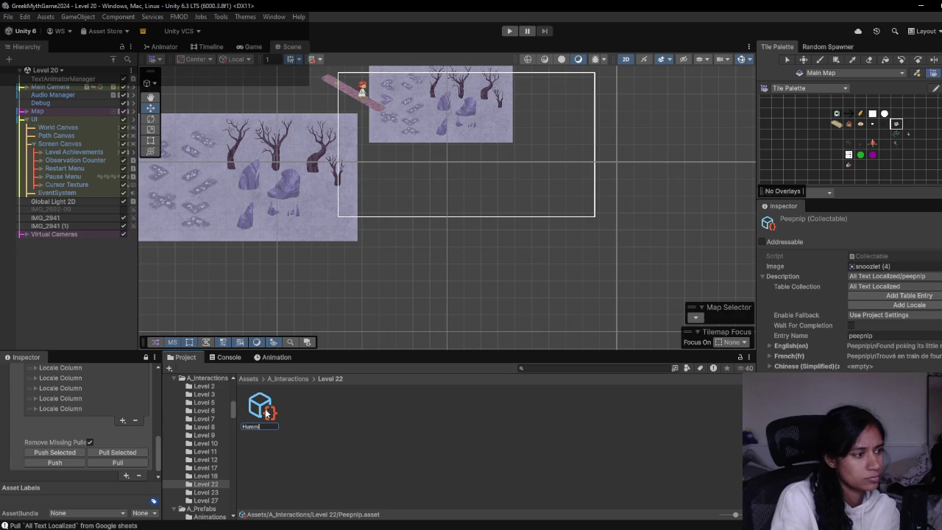
pyautogui.write('i')
pyautogui.press('Return')
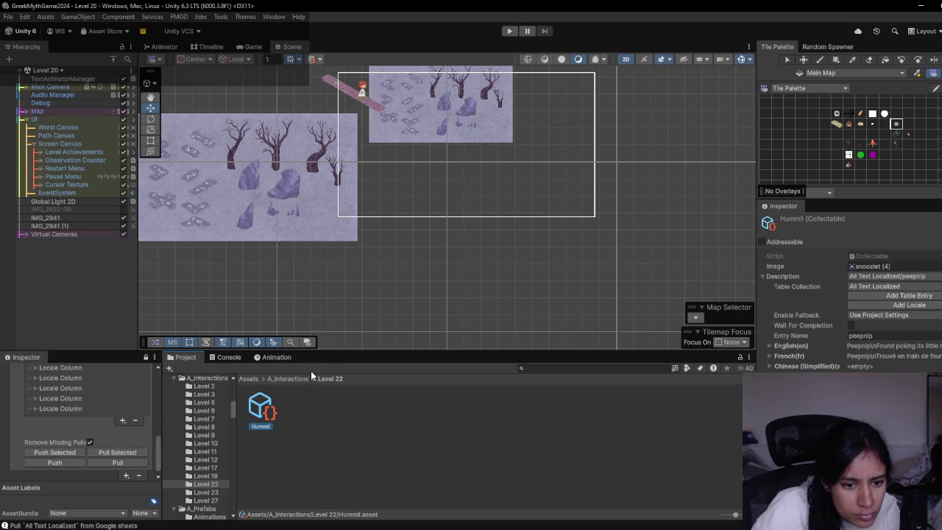
# - Set Hummli's Description to the hummli string table entry
pyautogui.click(296, 377)
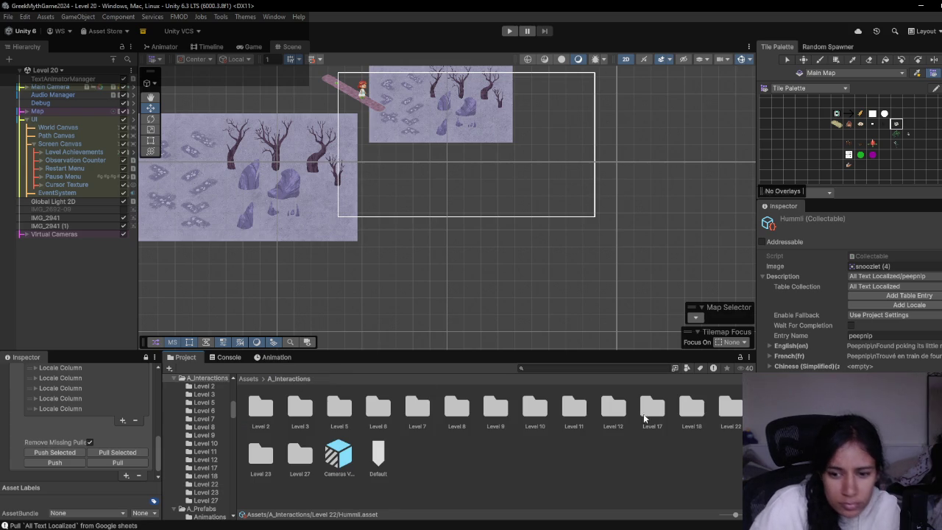
pyautogui.doubleClick(722, 411)
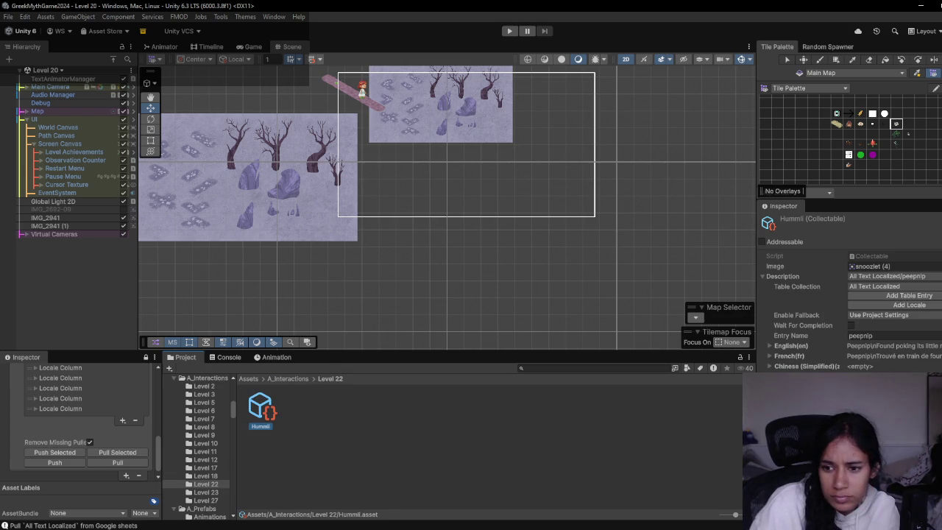
pyautogui.click(872, 275)
pyautogui.write('humm')
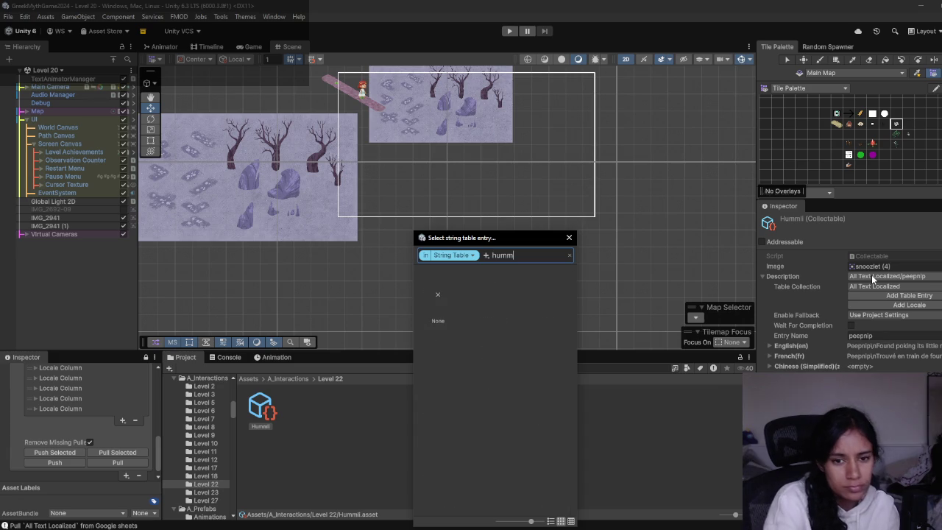
pyautogui.click(500, 317)
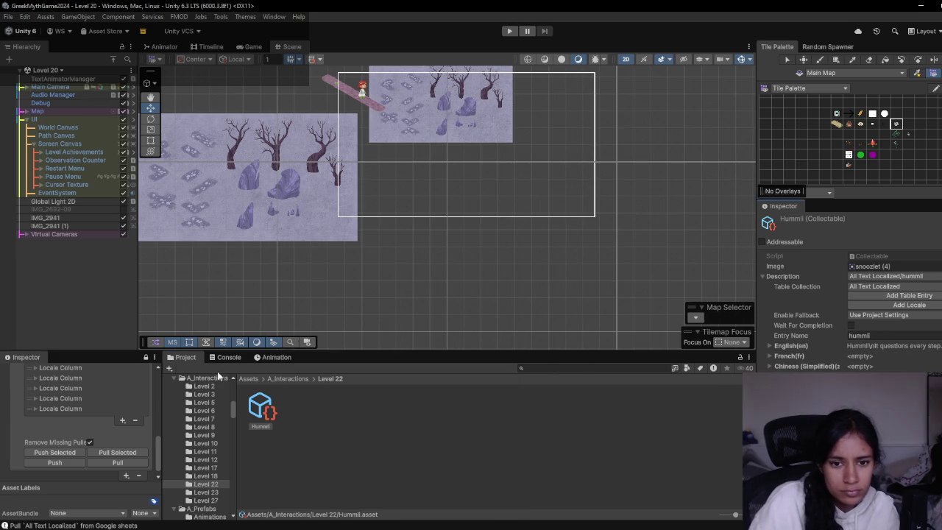
# - Browse the Level 27, 23 and 22 folders, ending in Level 27
pyautogui.click(287, 379)
pyautogui.doubleClick(295, 460)
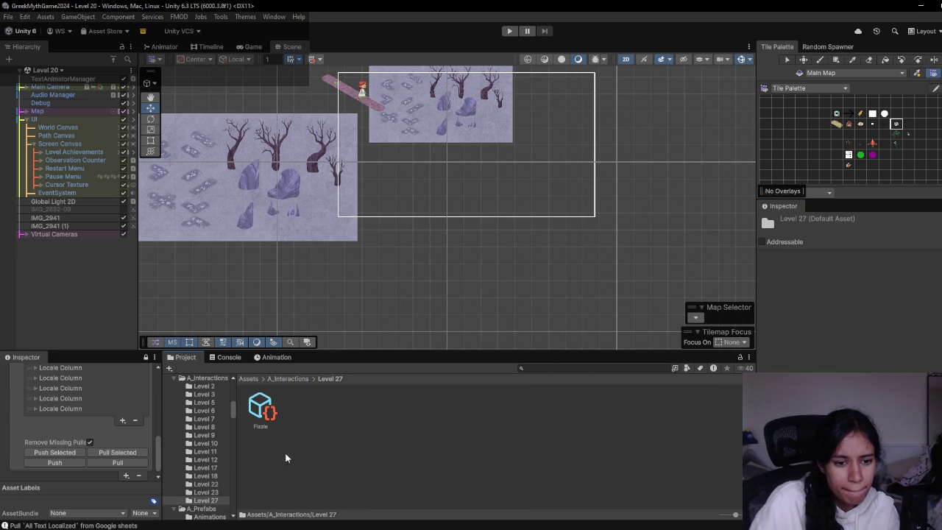
pyautogui.click(289, 379)
pyautogui.doubleClick(258, 463)
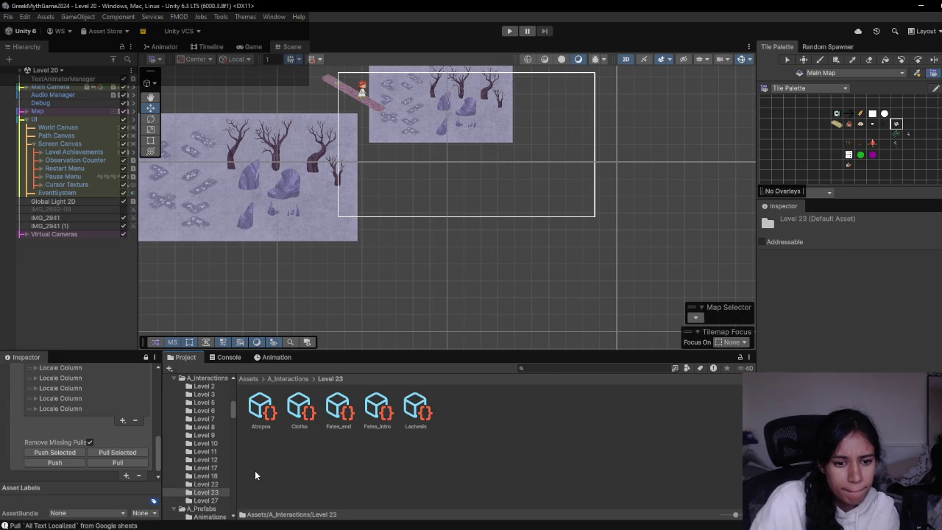
pyautogui.click(289, 378)
pyautogui.doubleClick(693, 408)
pyautogui.click(294, 378)
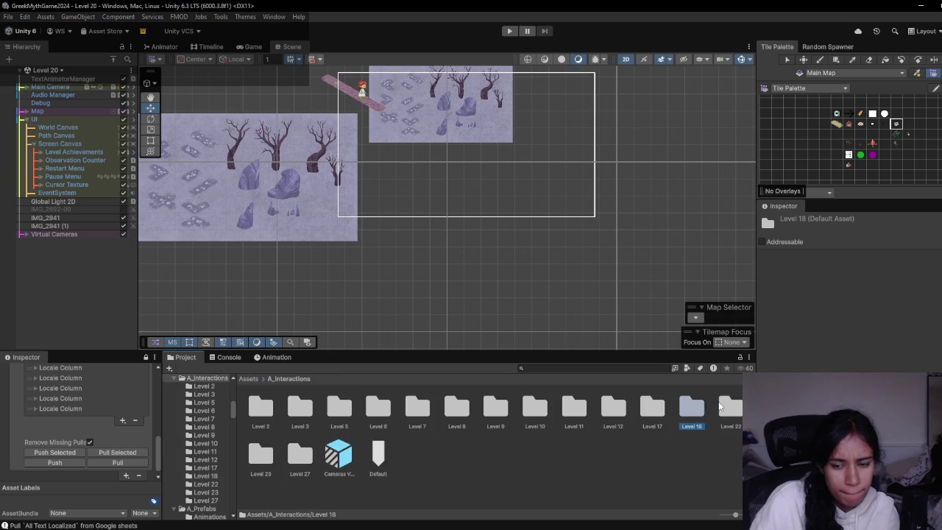
pyautogui.doubleClick(710, 407)
pyautogui.click(288, 378)
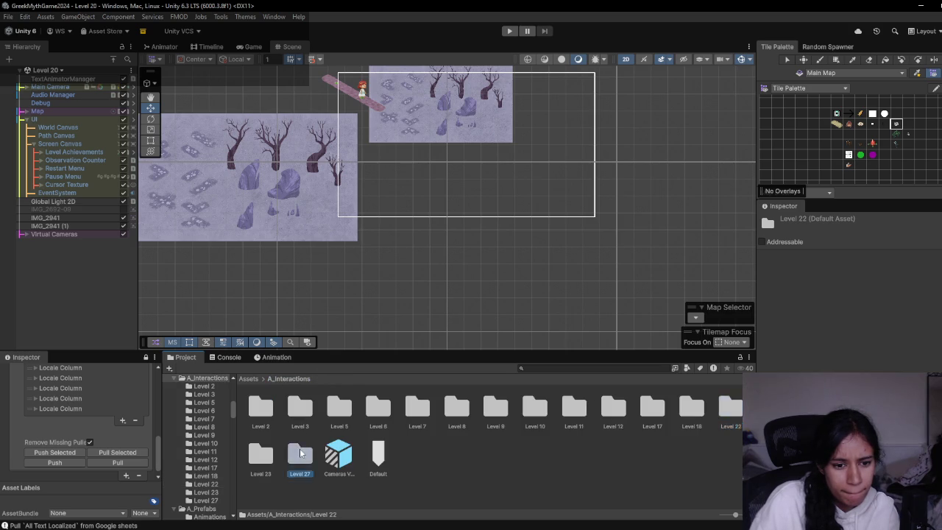
pyautogui.doubleClick(295, 456)
# - Set Fizzle's Description to the fizzle string table entry
pyautogui.click(265, 411)
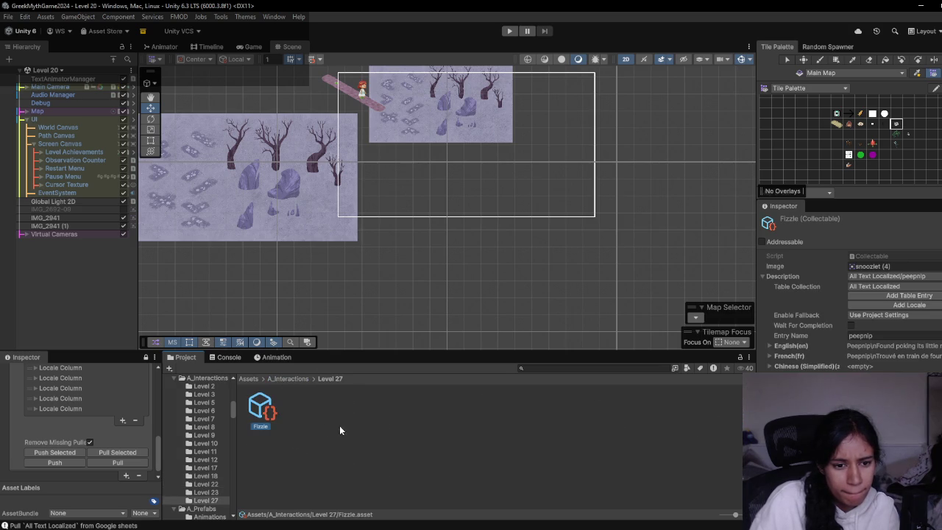
pyautogui.click(895, 277)
pyautogui.write('fizz')
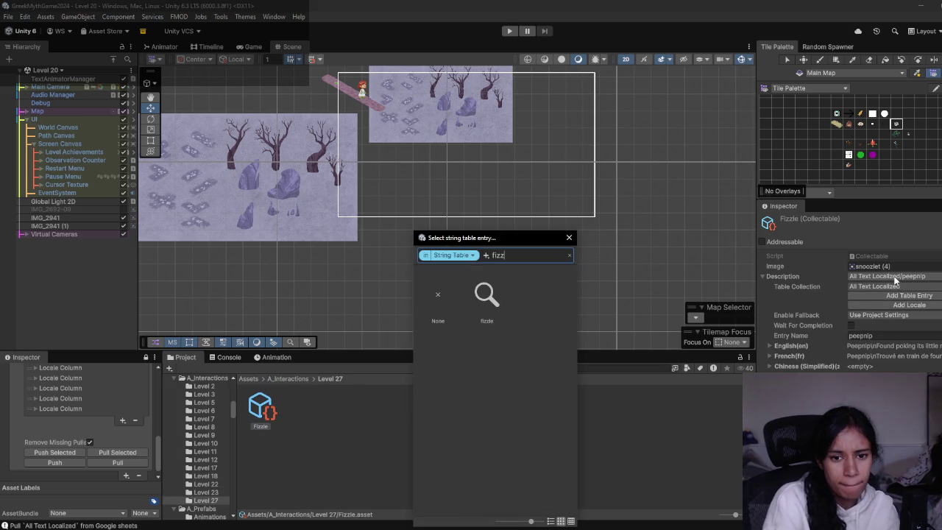
pyautogui.click(486, 298)
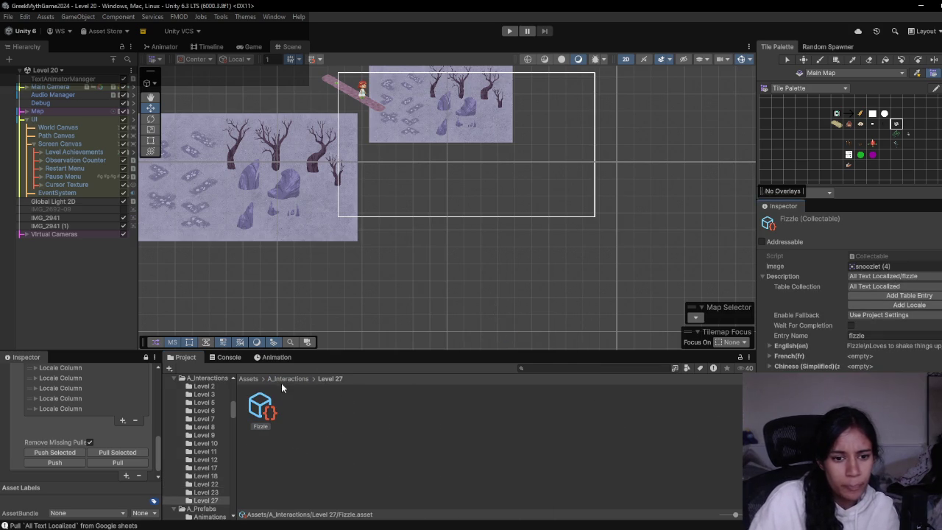
pyautogui.click(62, 70)
pyautogui.scroll(-7, 66, 178)
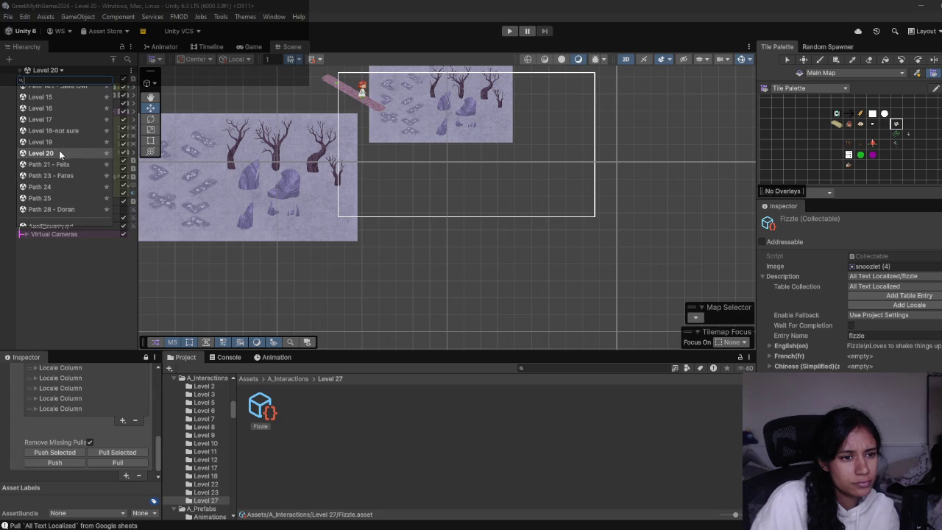
# - Select the Glimmet collectable in the Level 18 folder under A_Interactions
pyautogui.click(303, 380)
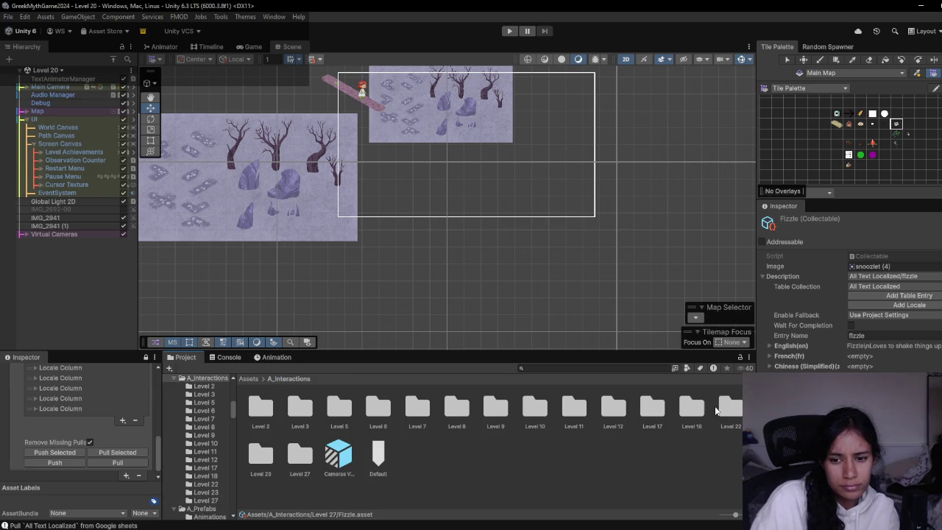
pyautogui.doubleClick(727, 409)
pyautogui.click(314, 380)
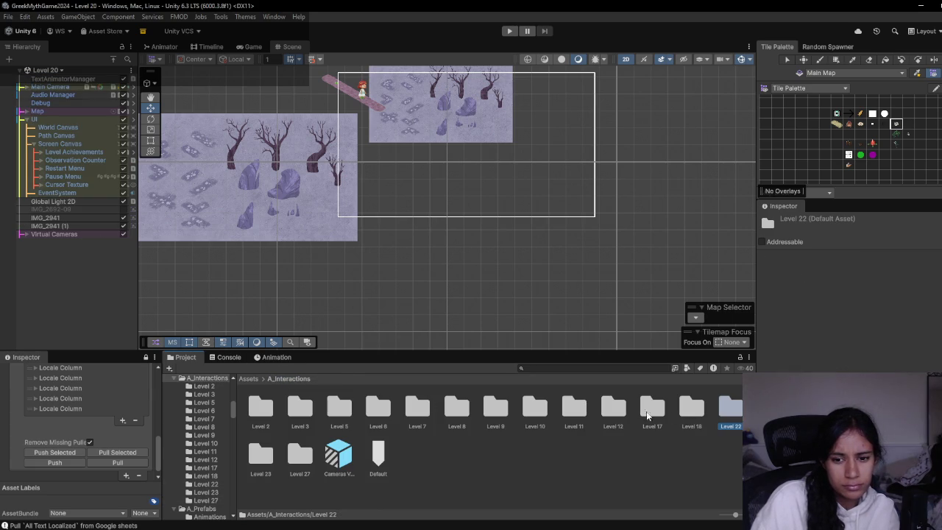
pyautogui.doubleClick(690, 409)
pyautogui.click(261, 410)
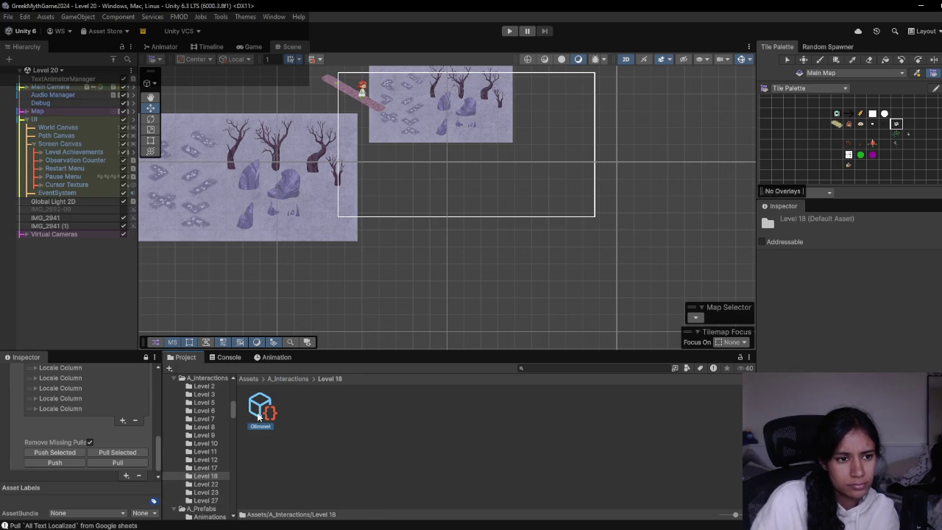
# - Switch the open scene to Level 18-not sure from the Hierarchy scene list
pyautogui.click(51, 70)
pyautogui.scroll(-8, 60, 170)
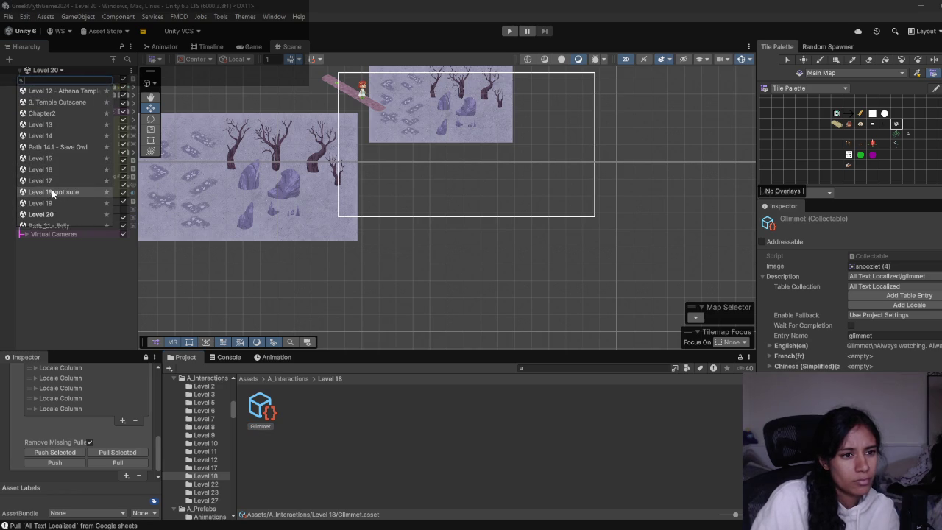
pyautogui.click(52, 189)
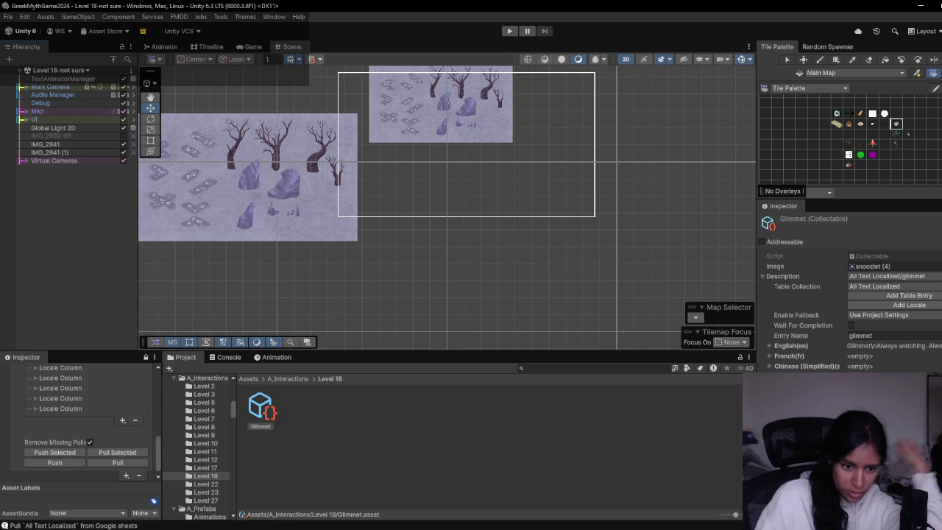
pyautogui.moveTo(287, 527)
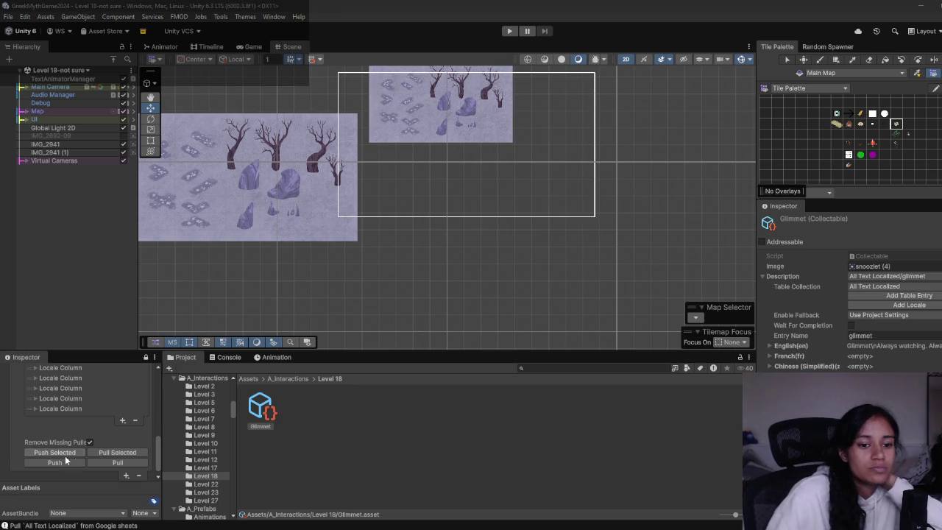
pyautogui.moveTo(342, 350); pyautogui.dragTo(345, 344)
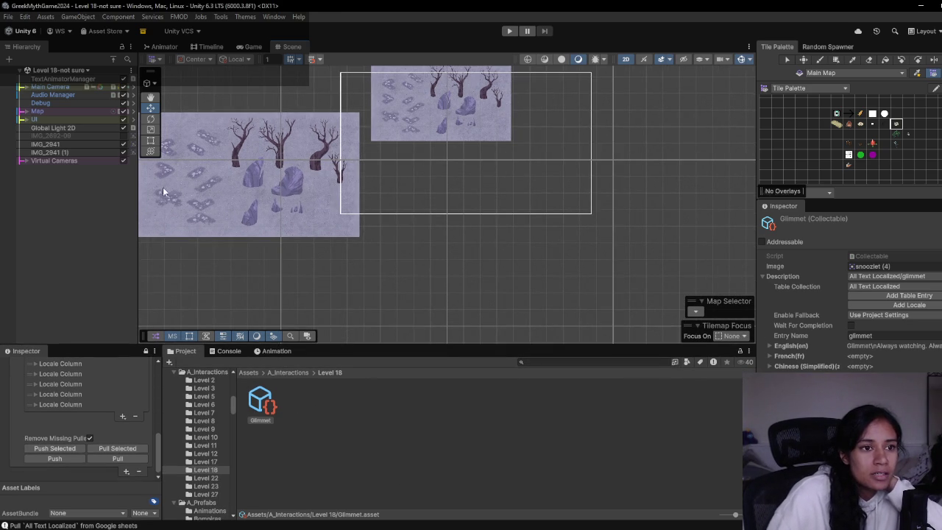
# - Locate and select the Level 18-not sure scene asset in the 3. Medusa folder
pyautogui.click(81, 71)
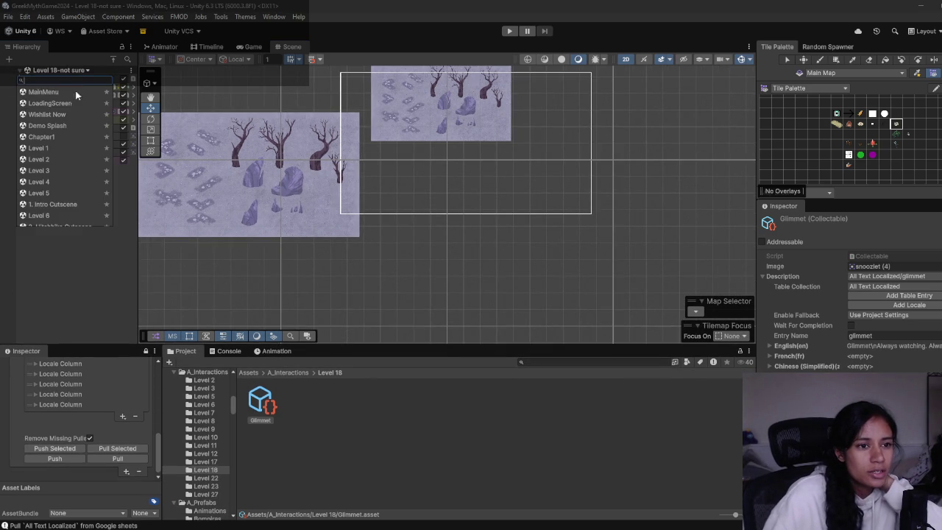
pyautogui.click(71, 165)
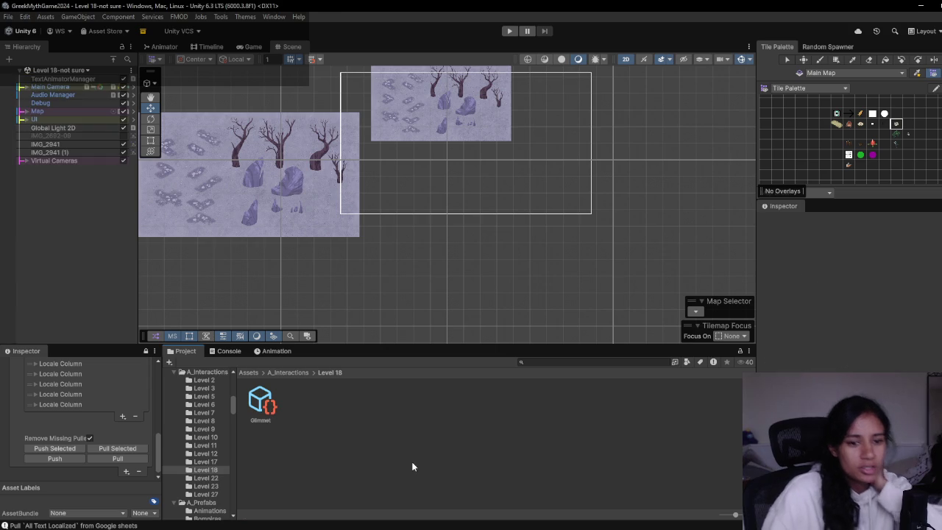
pyautogui.click(249, 373)
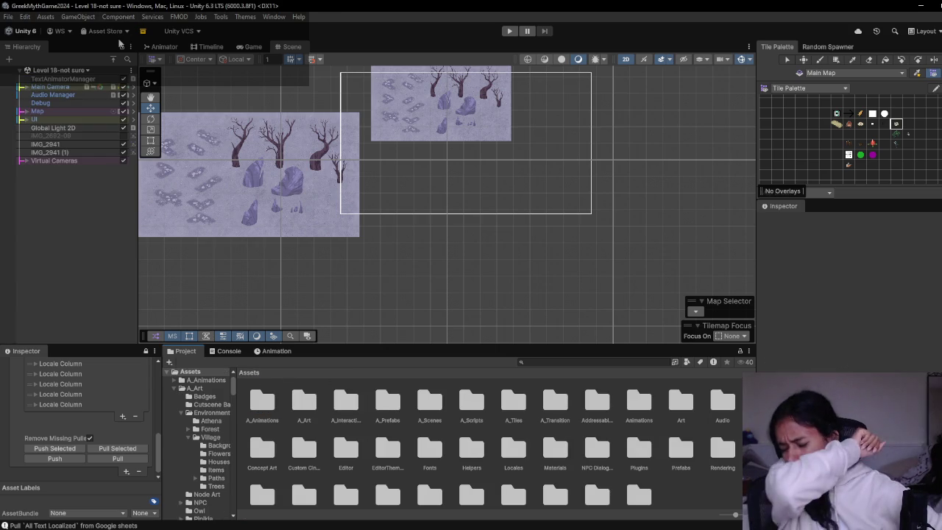
pyautogui.click(132, 70)
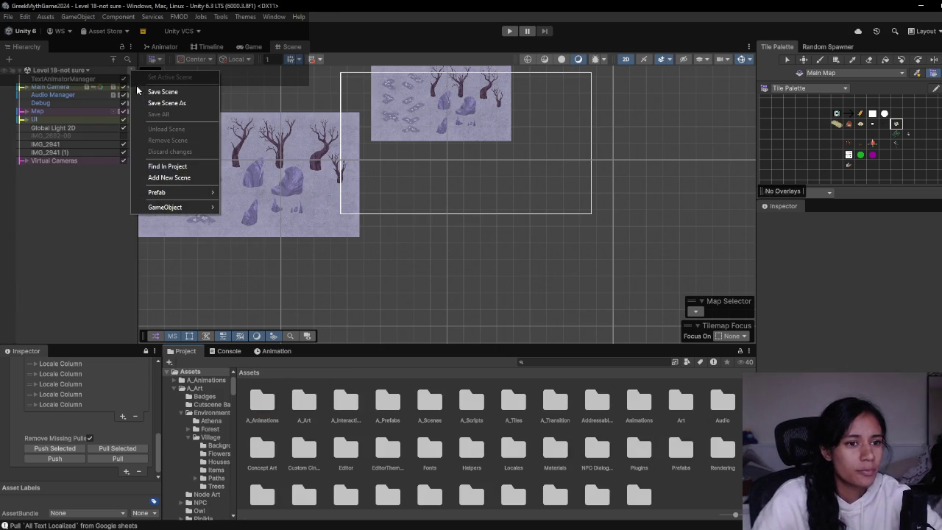
pyautogui.click(178, 163)
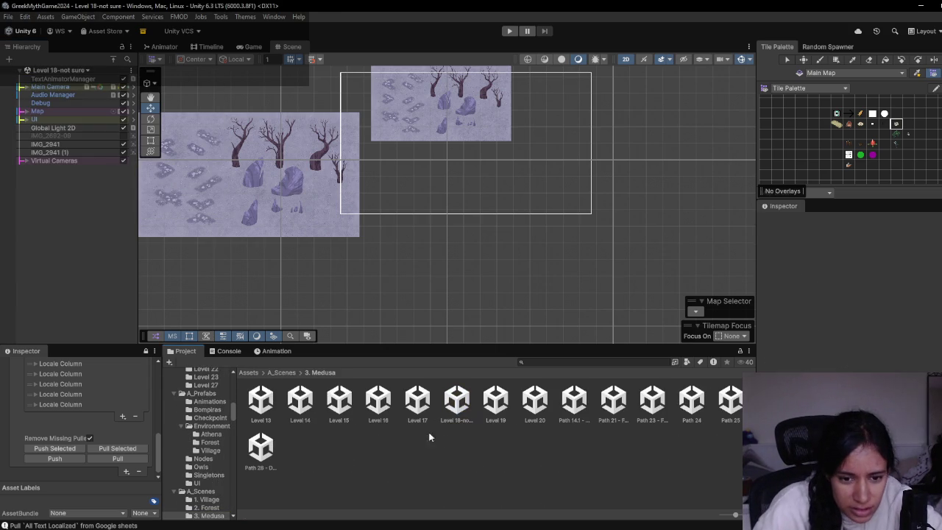
pyautogui.click(299, 410)
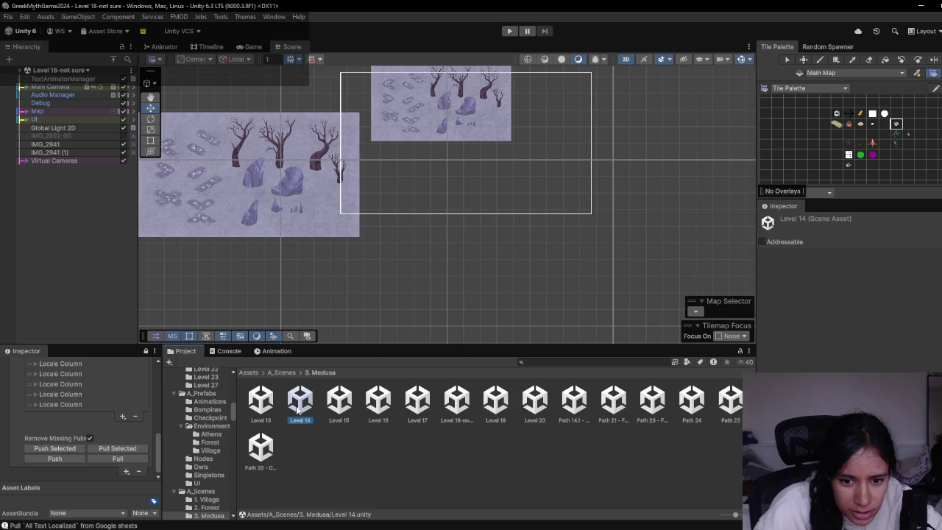
pyautogui.click(572, 413)
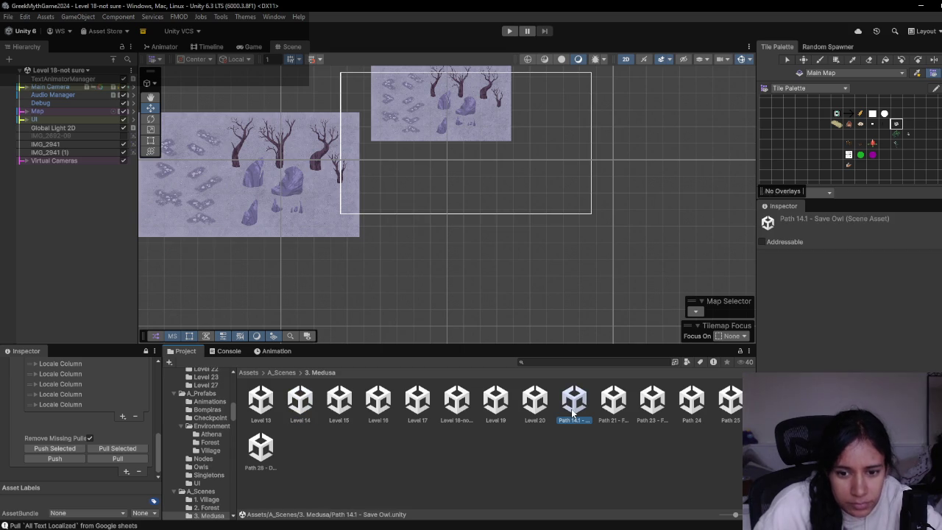
pyautogui.click(338, 406)
pyautogui.click(451, 407)
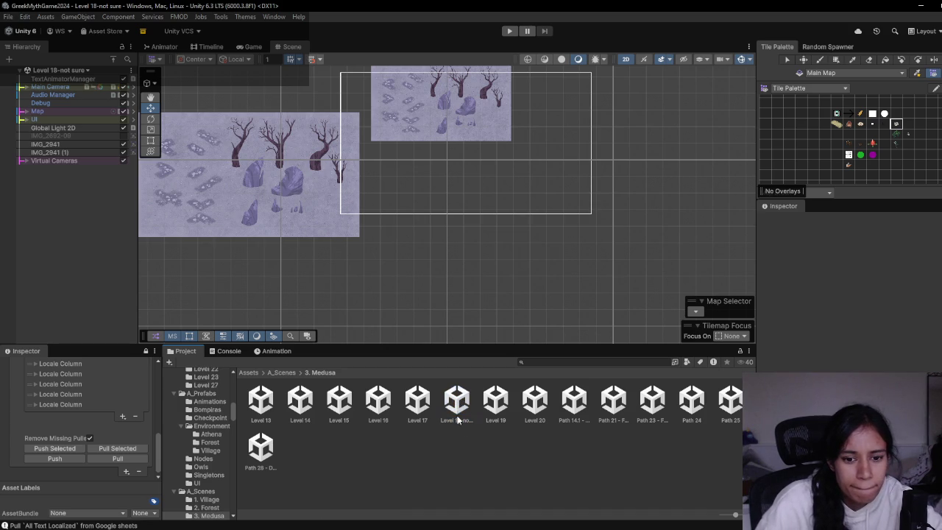
# - Delete the Level 18-not sure scene, confirming the dialog, then start renaming Level 15
pyautogui.press('Delete')
pyautogui.click(515, 291)
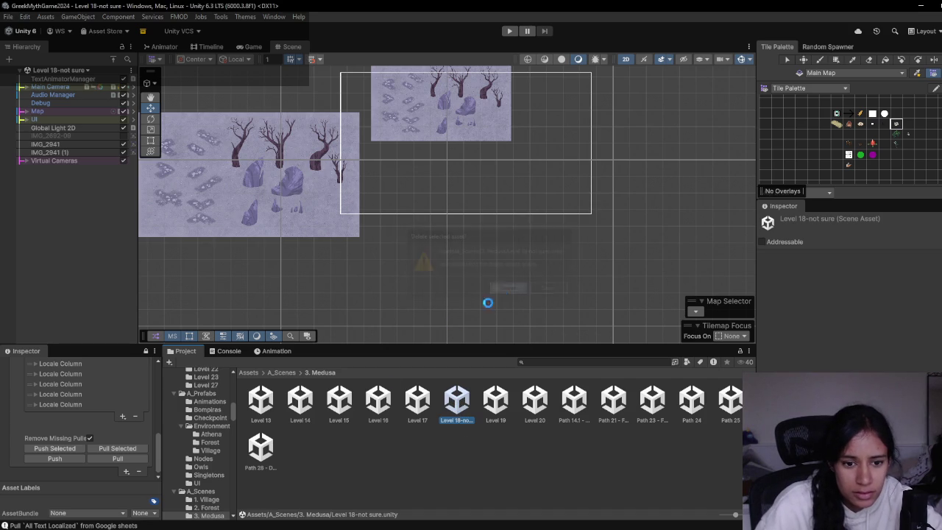
pyautogui.click(306, 407)
pyautogui.click(338, 399)
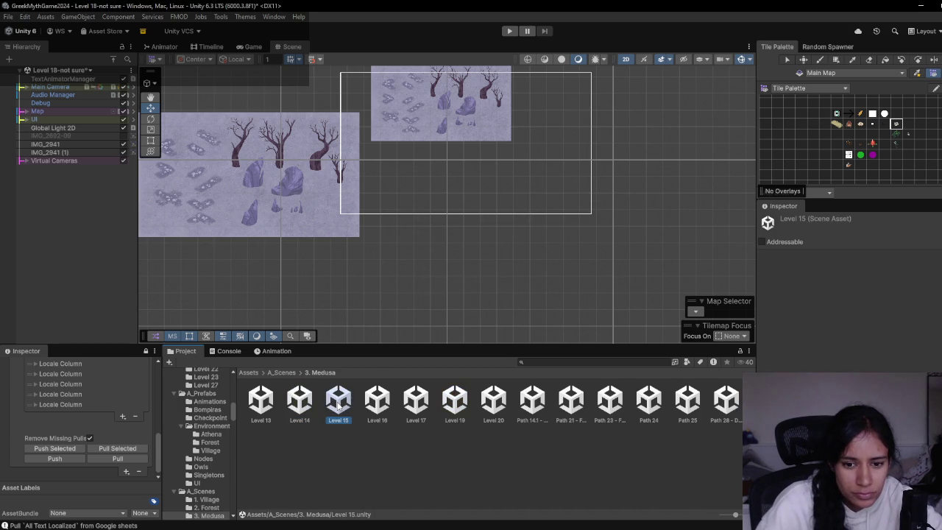
pyautogui.press('F2')
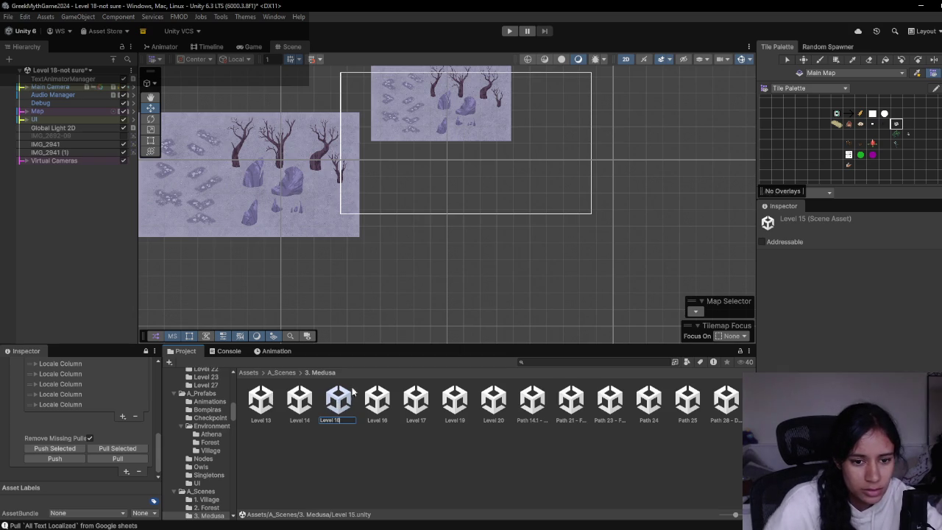
# - Rename the Level 15 scene asset to Level 16
pyautogui.press('Return')
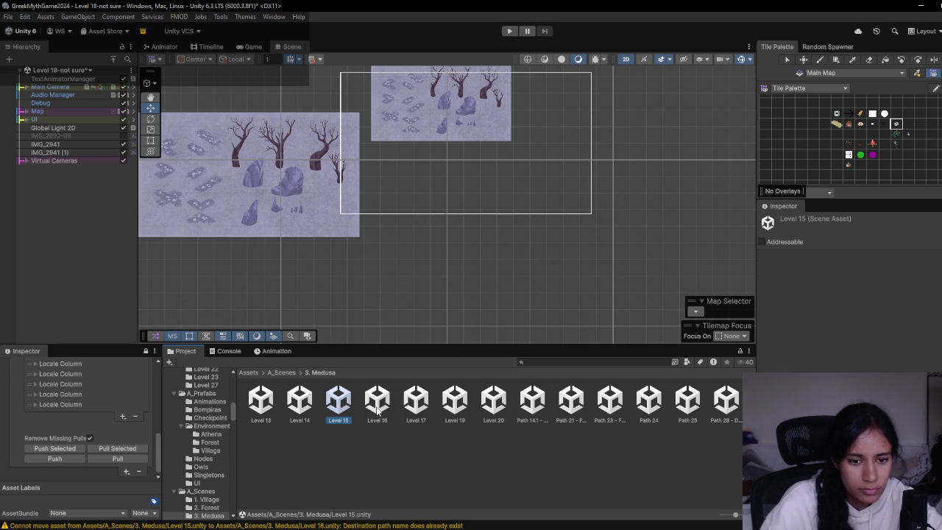
pyautogui.click(351, 411)
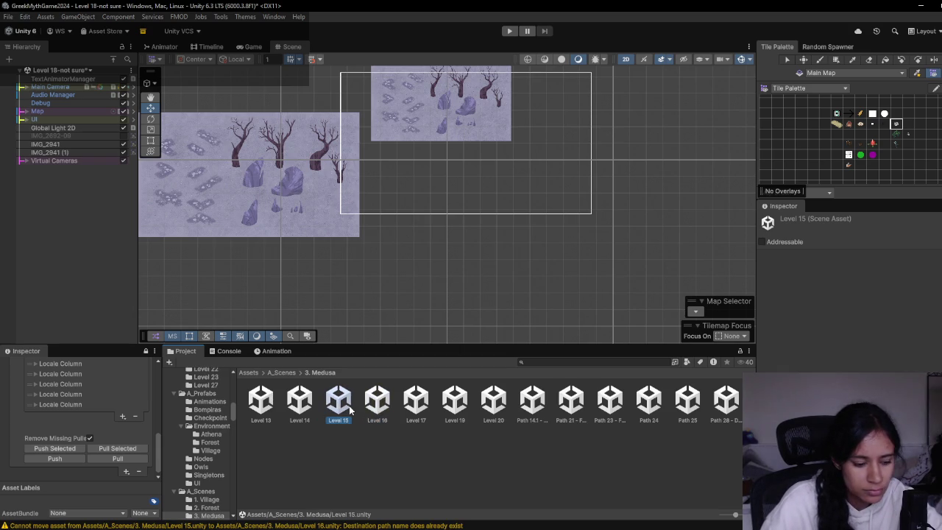
pyautogui.press('Right')
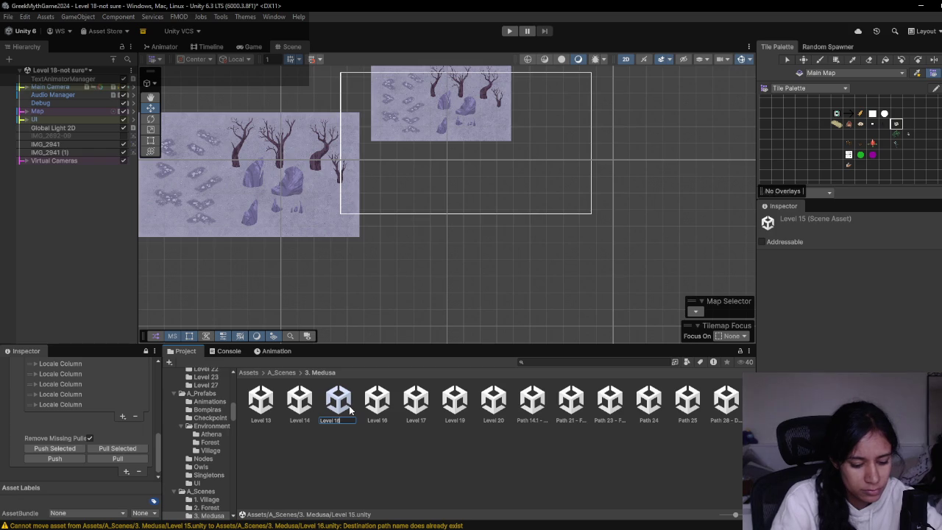
pyautogui.press('Return')
pyautogui.click(341, 413)
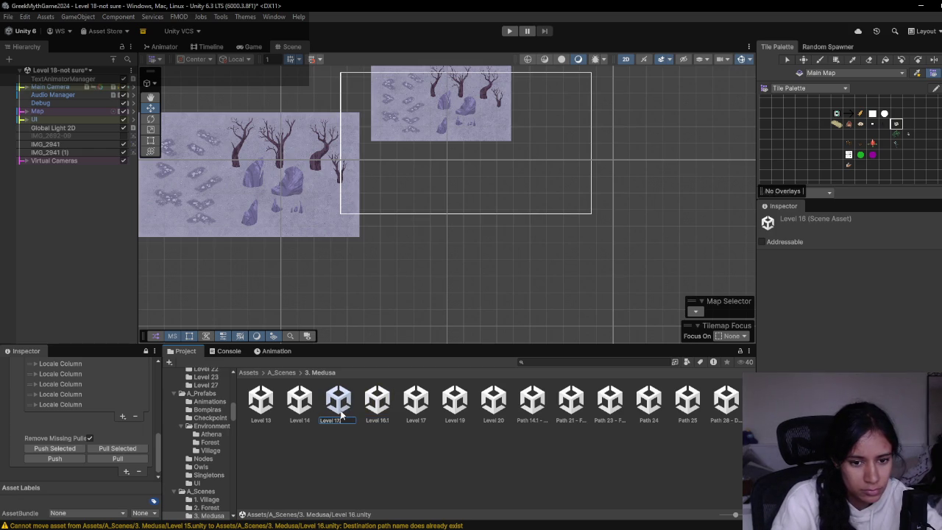
pyautogui.press('Return')
# - Rename the Level 17 scene asset to a temporary number
pyautogui.click(376, 409)
pyautogui.press('F2')
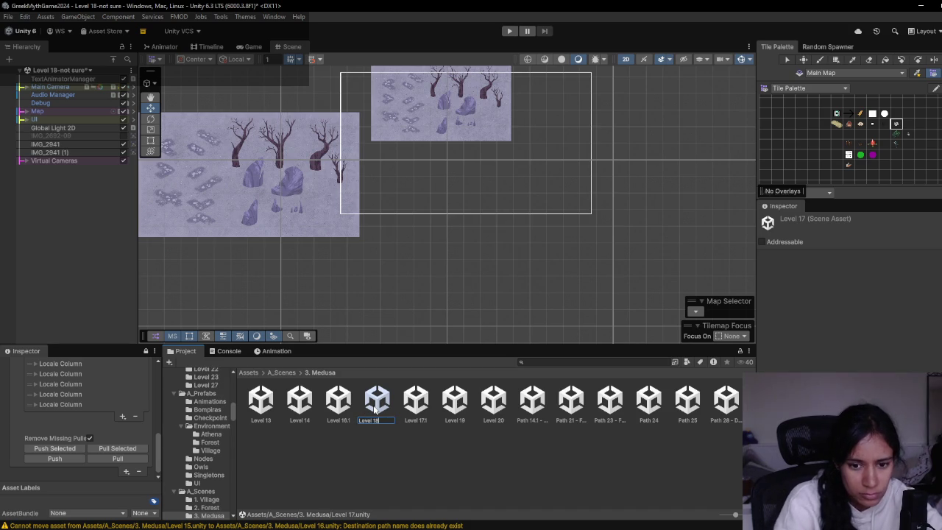
pyautogui.press('Return')
pyautogui.click(462, 408)
# - Rename Level 17.1 to 'Level 17' and open the Level 13 scene
pyautogui.click(339, 415)
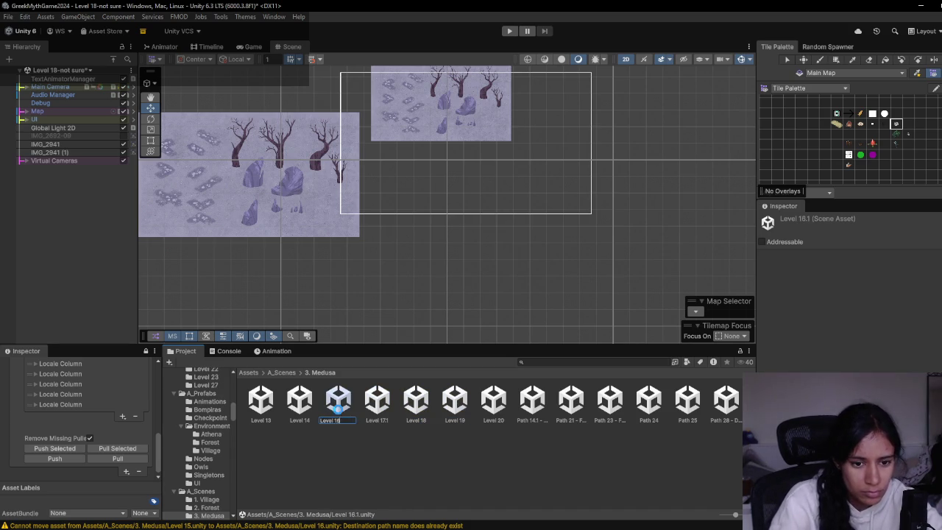
pyautogui.click(379, 405)
pyautogui.press('F2')
pyautogui.write('Level 17')
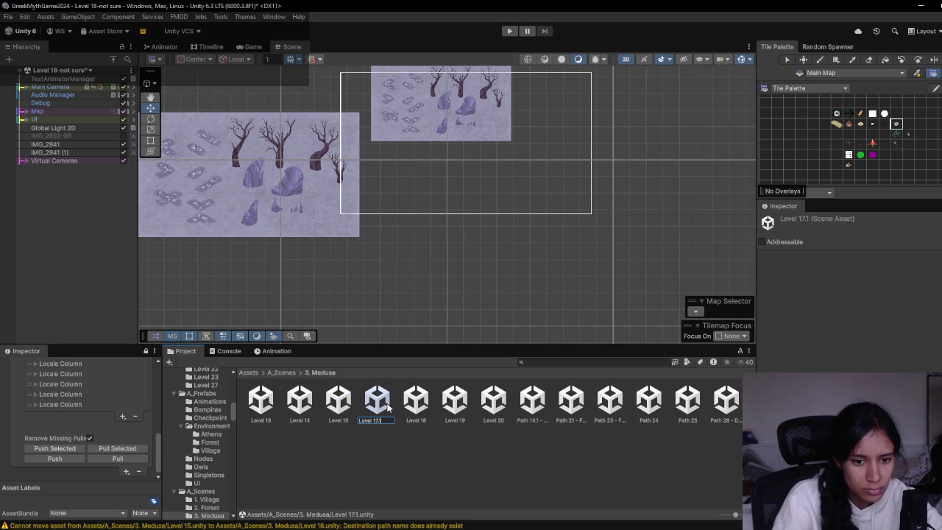
pyautogui.press('Return')
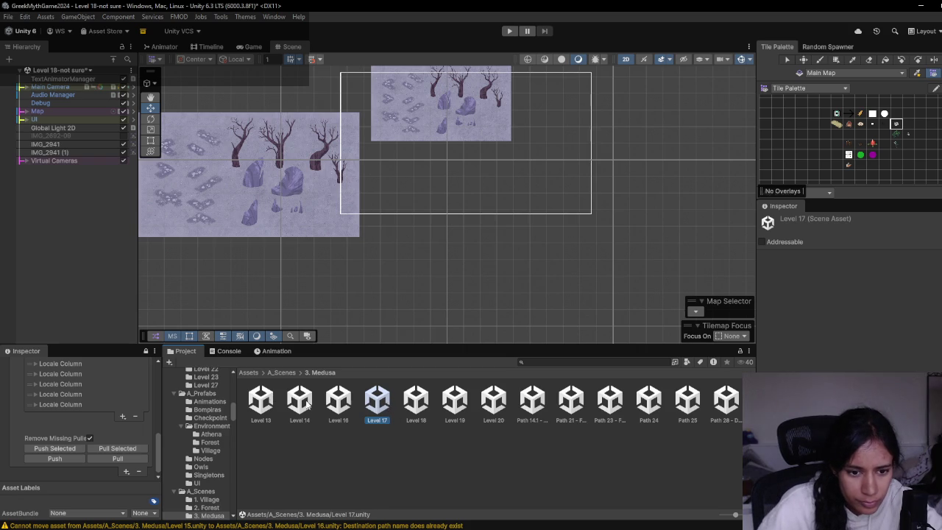
pyautogui.doubleClick(261, 401)
# - Open Level 13 without saving, then Levels 14 and 16, panning the map
pyautogui.click(505, 294)
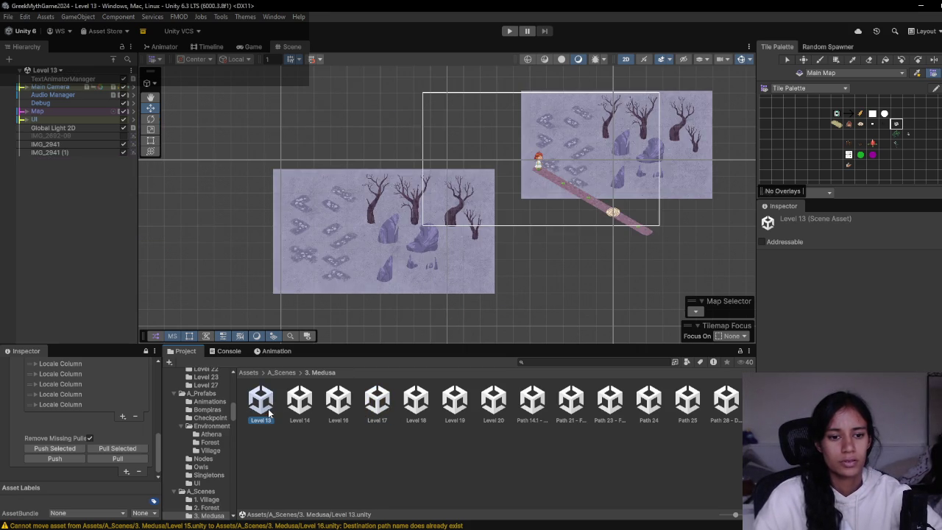
pyautogui.doubleClick(299, 402)
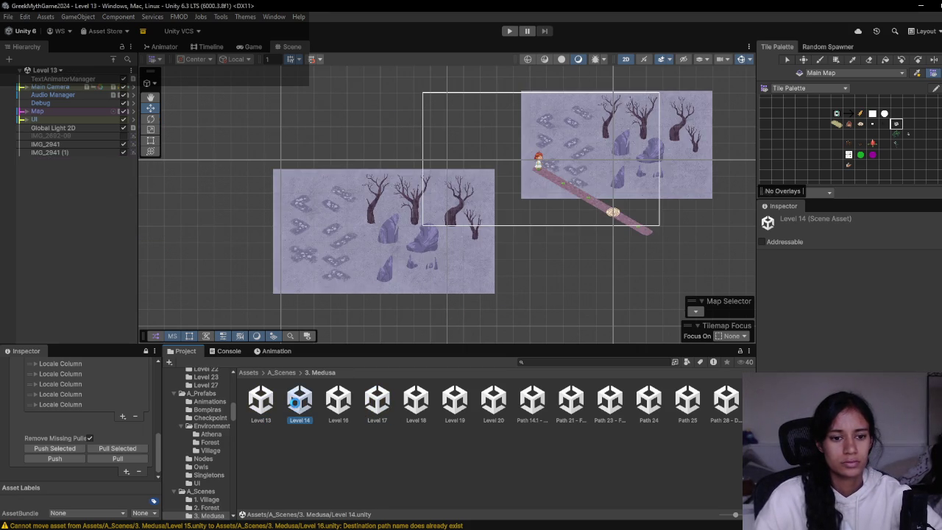
pyautogui.doubleClick(342, 406)
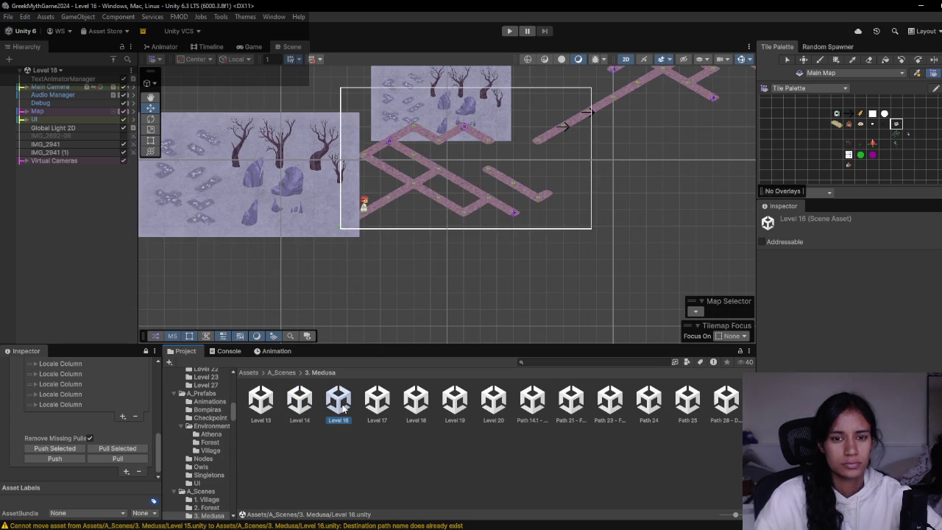
pyautogui.click(299, 403)
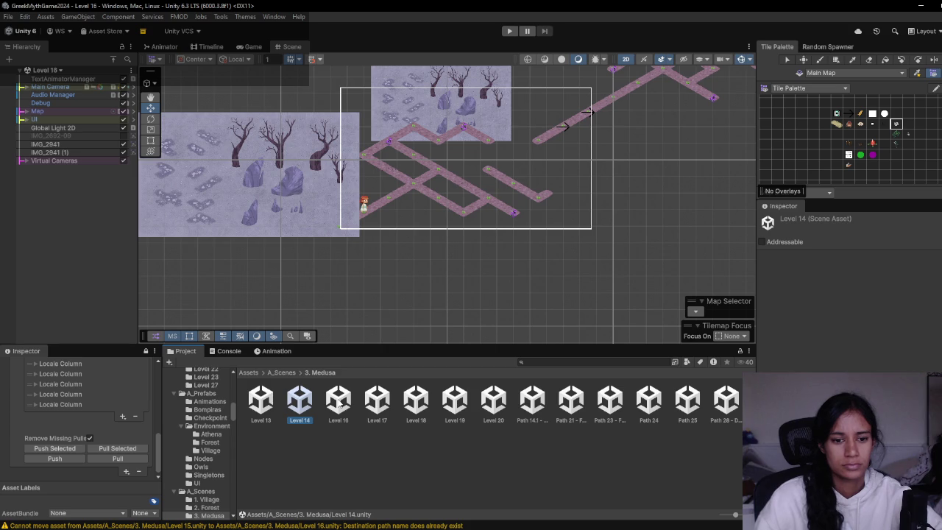
pyautogui.moveTo(386, 343); pyautogui.dragTo(387, 359)
pyautogui.moveTo(470, 259); pyautogui.dragTo(356, 312)
pyautogui.moveTo(413, 249)
pyautogui.mouseDown()
pyautogui.moveTo(391, 283)
pyautogui.moveTo(458, 256)
pyautogui.moveTo(406, 290)
pyautogui.mouseUp()
# - Open Level 17, reopen Level 16, then bring up GitHub Desktop
pyautogui.click(333, 425)
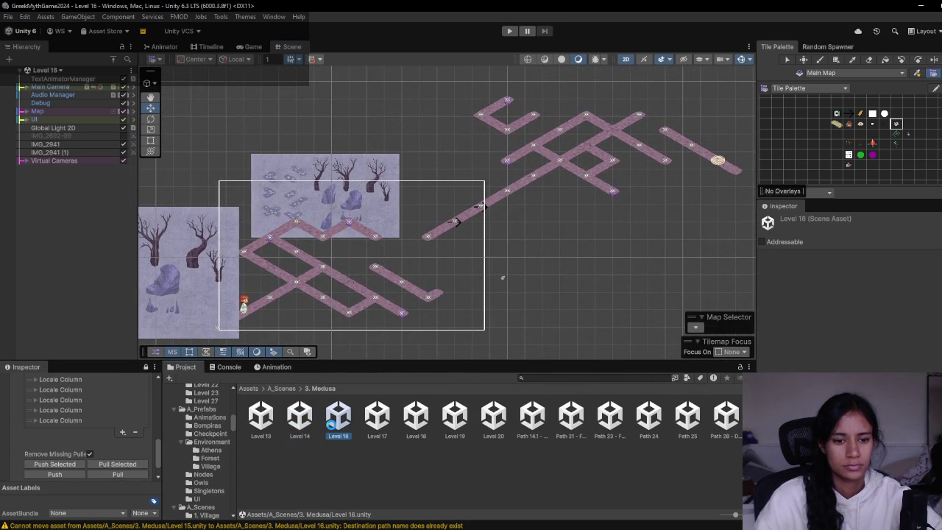
pyautogui.click(371, 424)
pyautogui.doubleClick(371, 419)
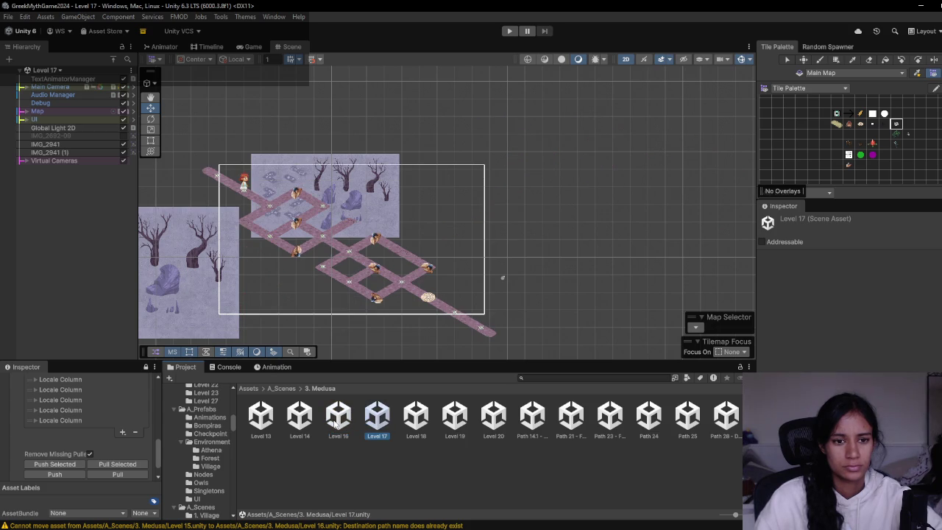
pyautogui.click(335, 424)
pyautogui.doubleClick(333, 424)
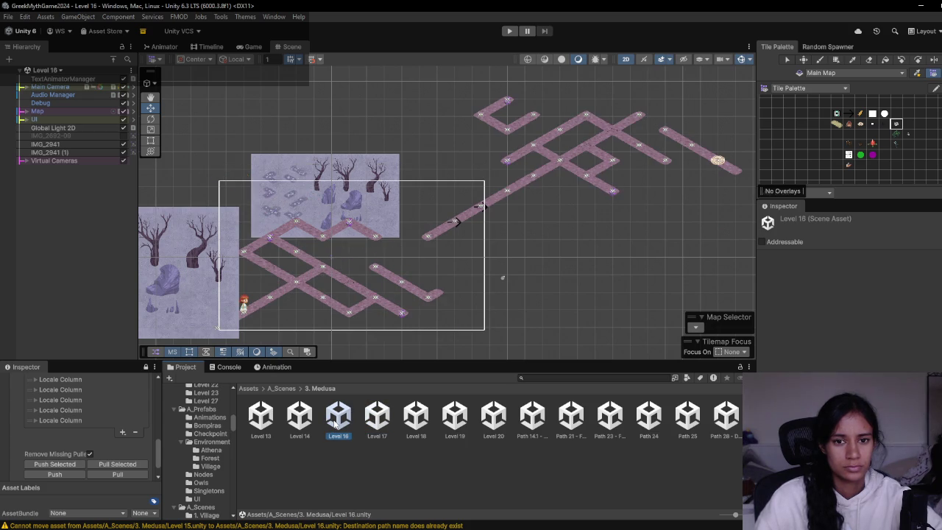
pyautogui.click(289, 419)
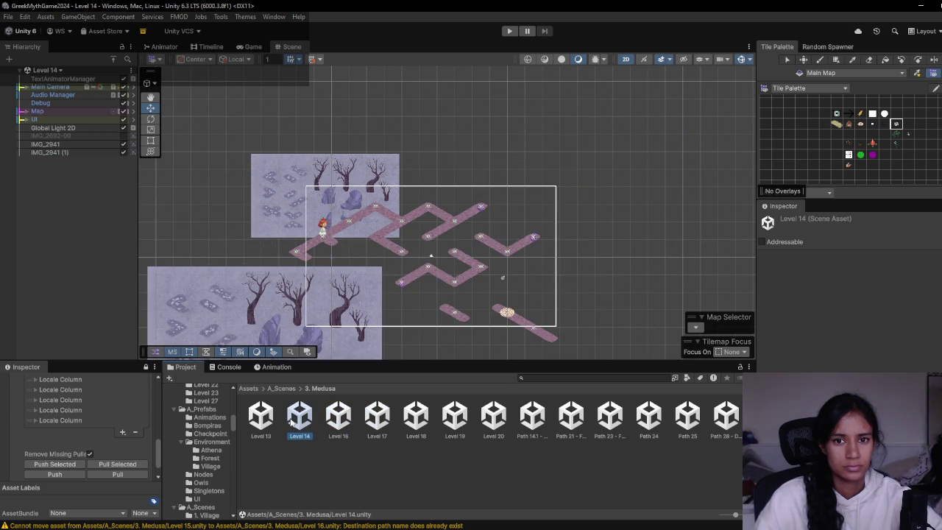
pyautogui.click(343, 418)
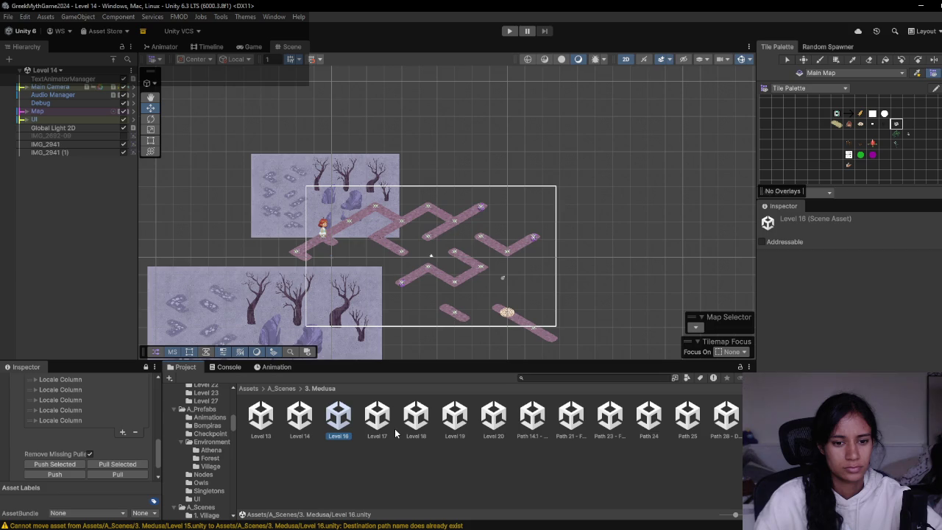
pyautogui.hotkey('alt', 'Tab')
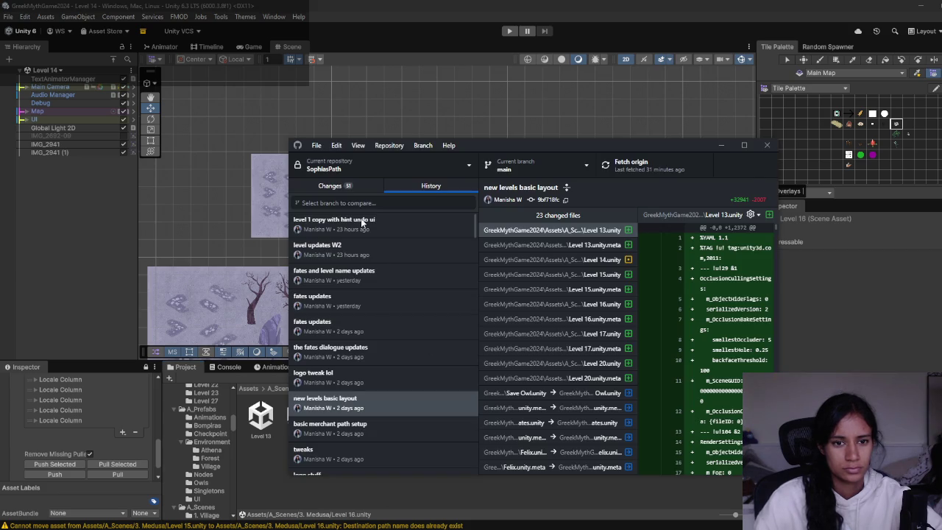
# - Scroll through GitHub Desktop's 51 uncommitted changes, then open Level 17 in Unity
pyautogui.click(354, 186)
pyautogui.scroll(-10, 426, 315)
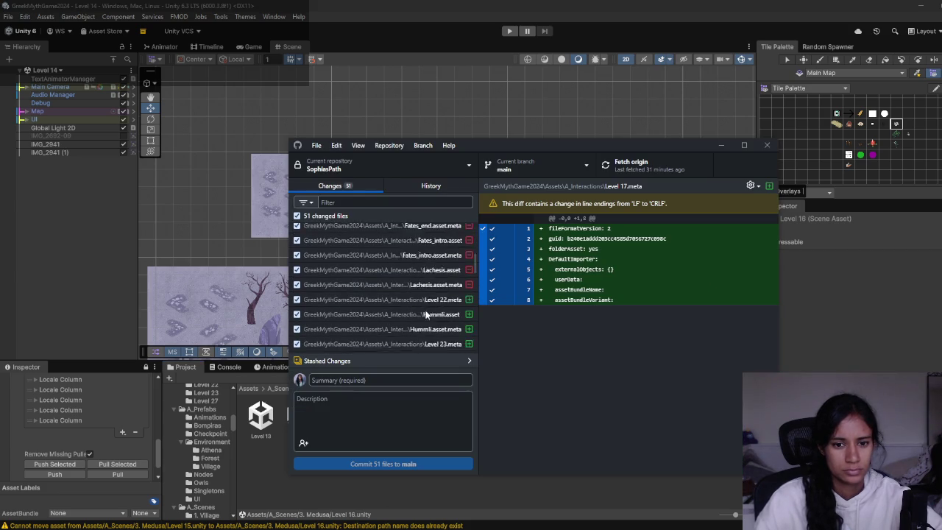
pyautogui.scroll(-5, 425, 314)
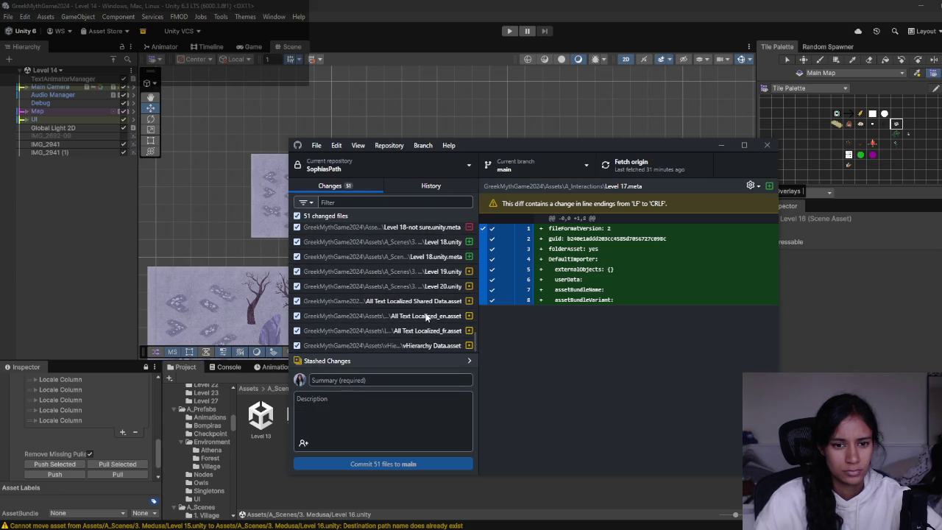
pyautogui.scroll(2, 433, 334)
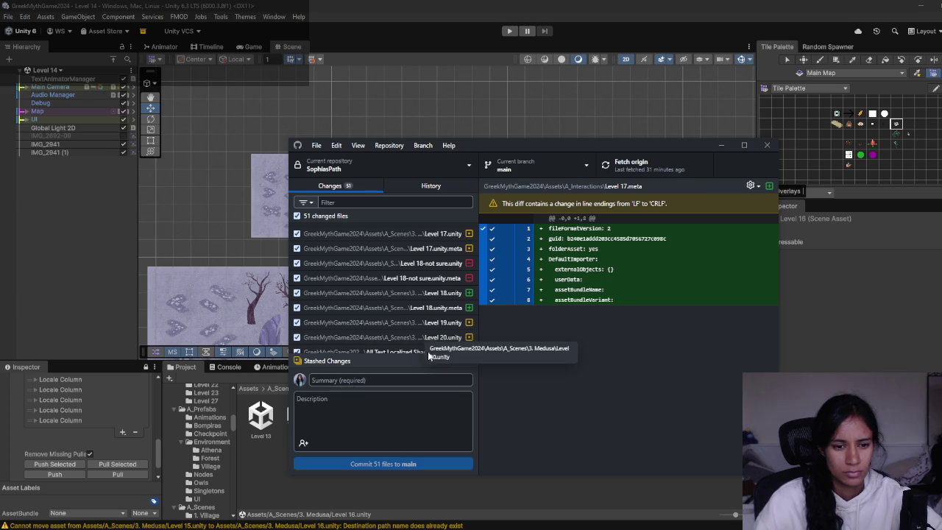
pyautogui.click(273, 471)
pyautogui.doubleClick(377, 416)
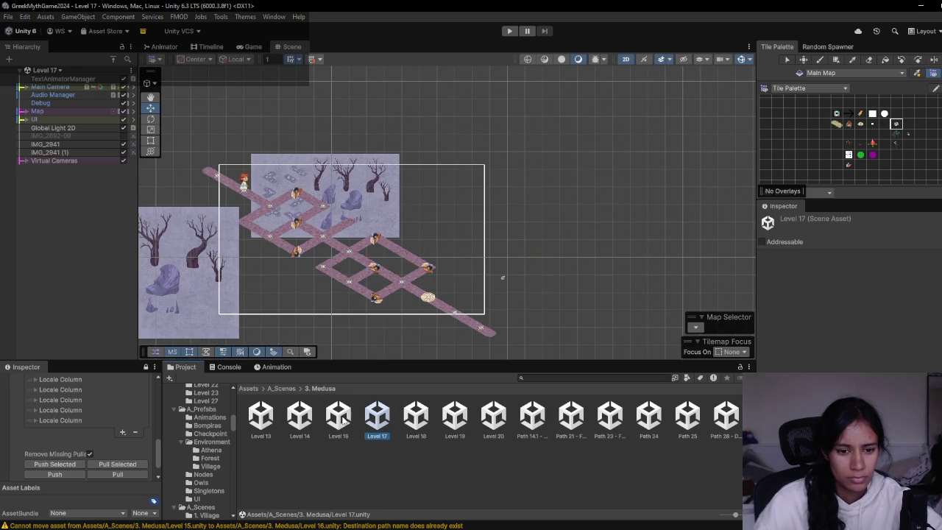
# - Open the Level 18 scene, then bring up the Milanote Progression board in Chrome
pyautogui.click(300, 420)
pyautogui.click(335, 418)
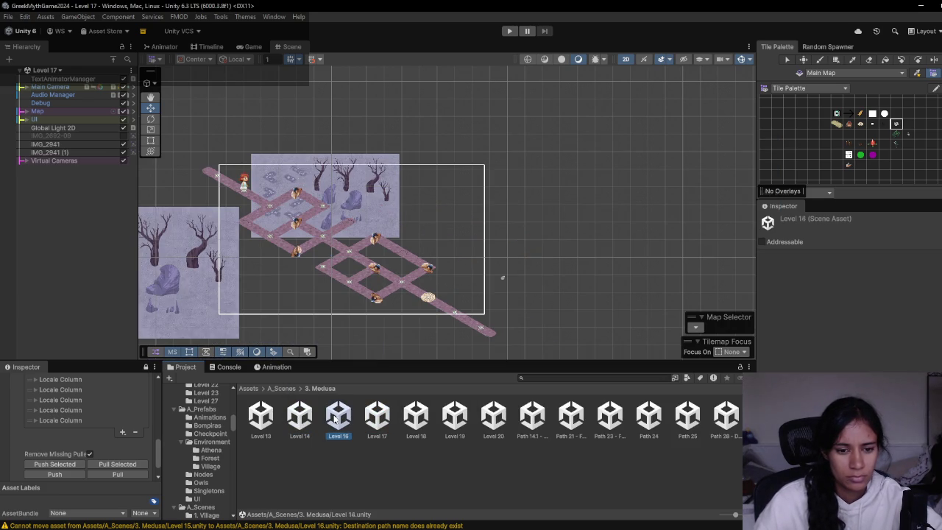
pyautogui.click(384, 421)
pyautogui.click(426, 423)
pyautogui.doubleClick(427, 423)
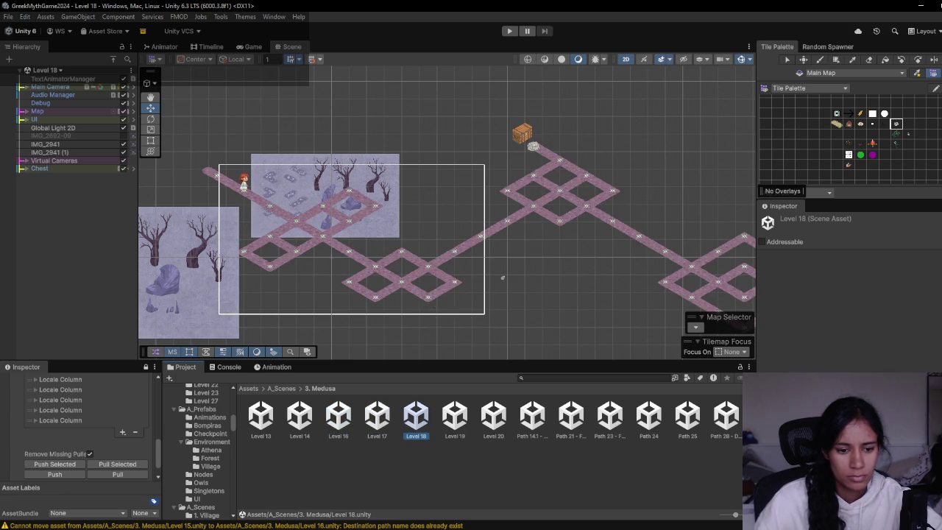
pyautogui.moveTo(286, 524)
pyautogui.click(260, 514)
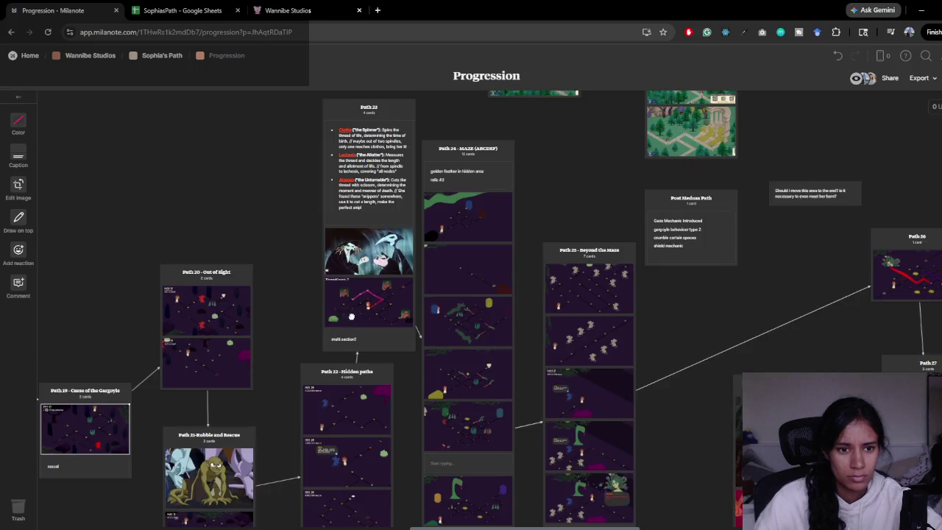
# - Scroll and drag the Milanote board to bring the Path 14–19 cards into view
pyautogui.hscroll(-5, 351, 316)
pyautogui.hscroll(-3, 469, 376)
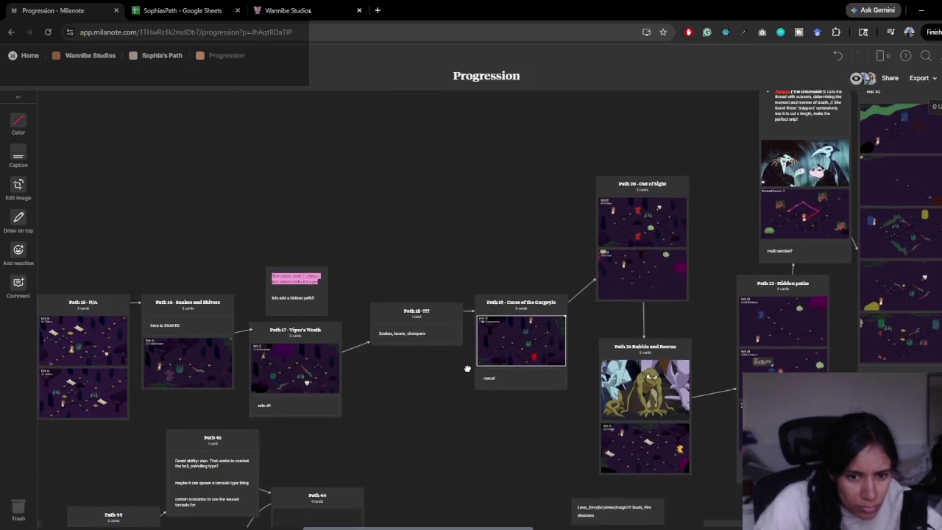
pyautogui.scroll(-1, 469, 376)
pyautogui.hotkey('alt', 'Tab')
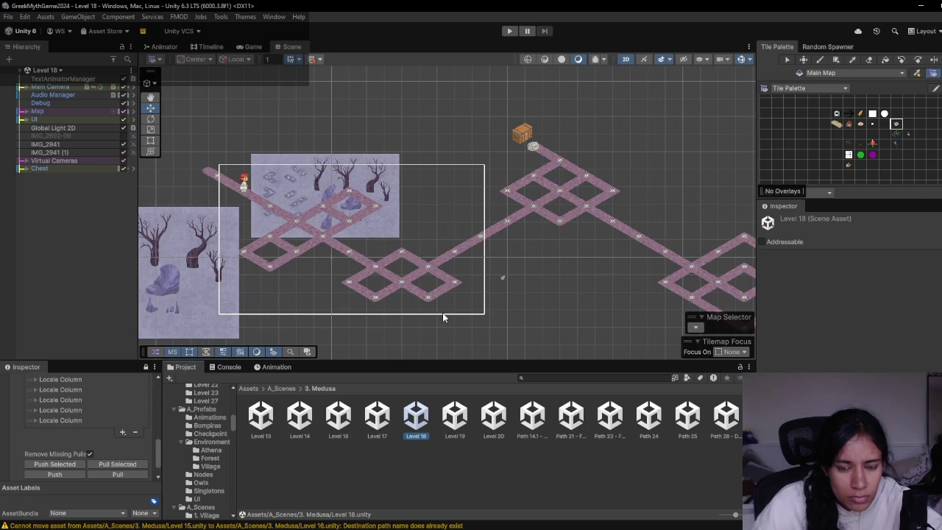
pyautogui.hotkey('alt', 'Tab')
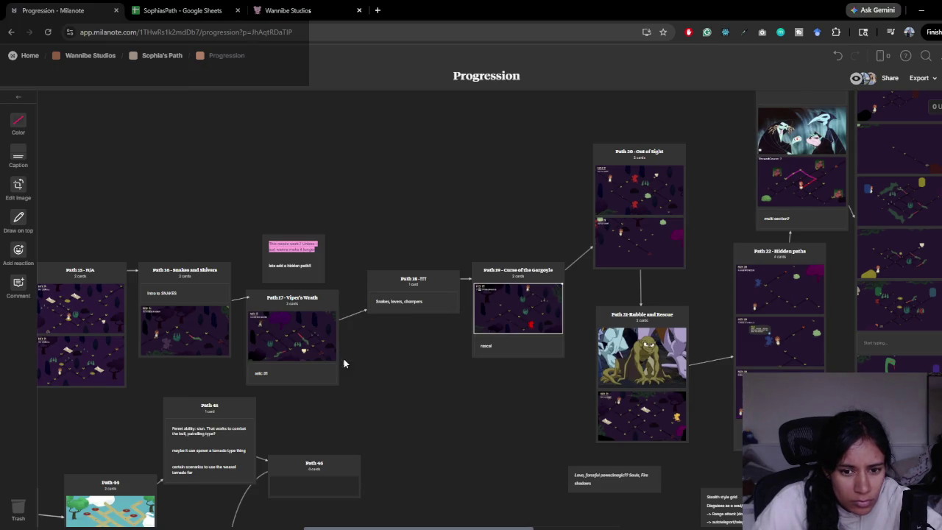
pyautogui.moveTo(281, 375)
pyautogui.mouseDown()
pyautogui.moveTo(358, 380)
pyautogui.moveTo(425, 349)
pyautogui.mouseUp()
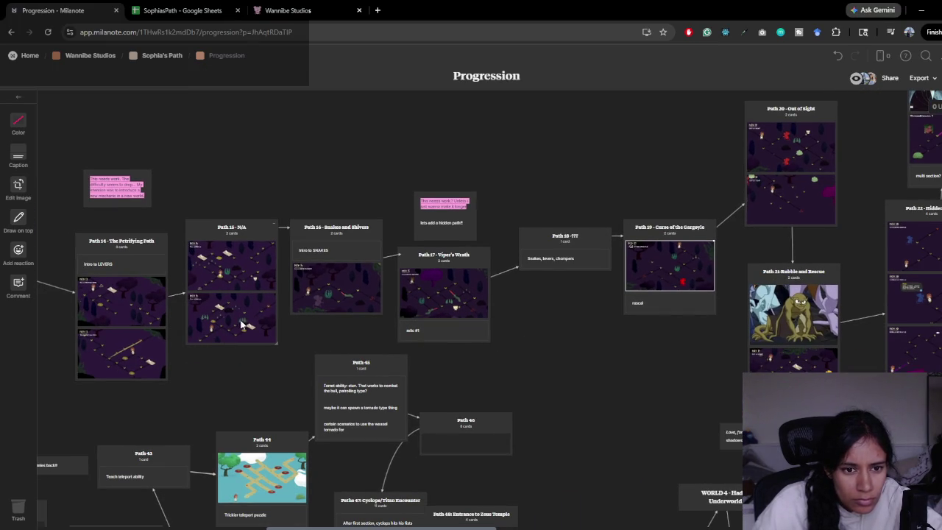
# - Back in Unity, select the Level 14 and then the Level 16 scene assets
pyautogui.hotkey('alt', 'Tab')
pyautogui.hotkey('alt', 'Tab')
pyautogui.hotkey('alt', 'Tab')
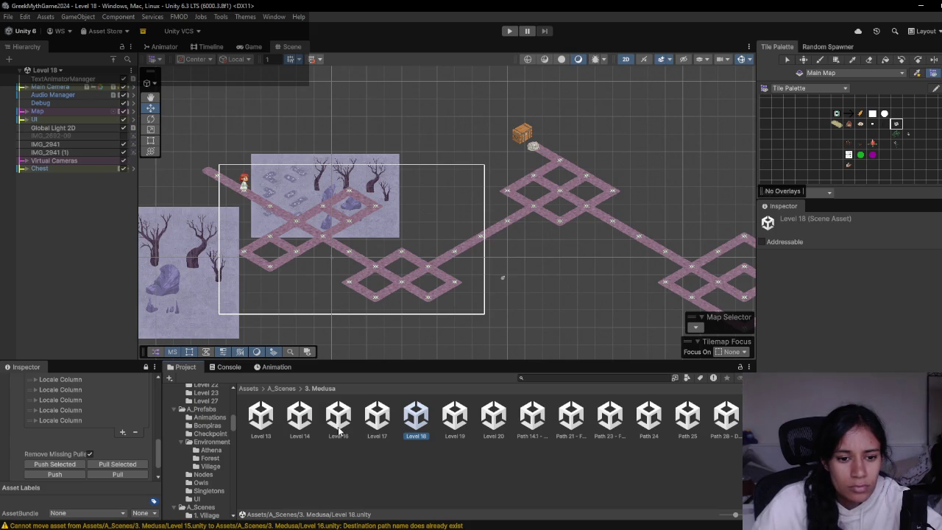
pyautogui.click(296, 427)
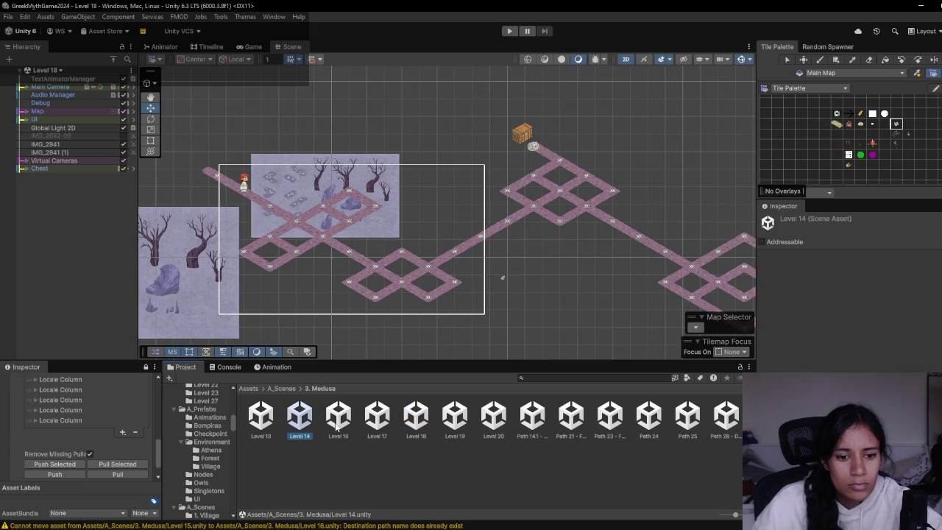
pyautogui.hotkey('alt', 'Tab')
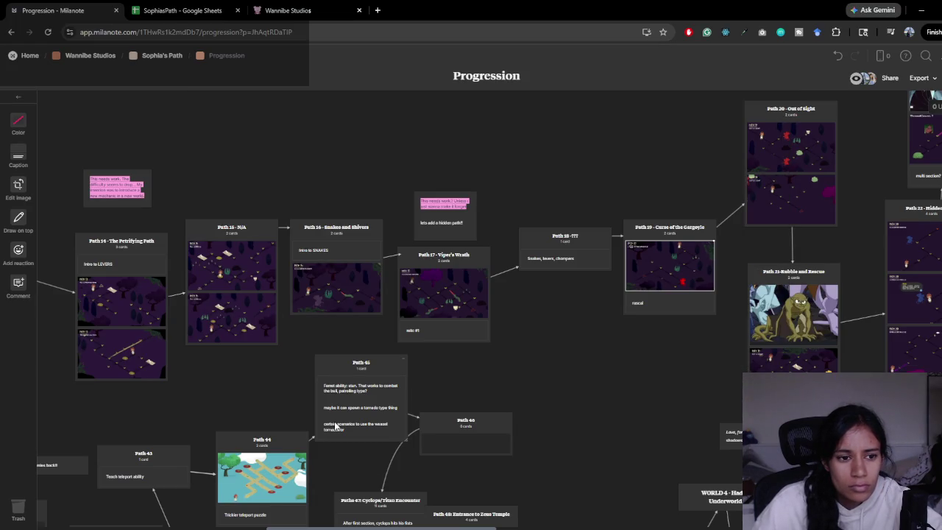
pyautogui.hotkey('alt', 'Tab')
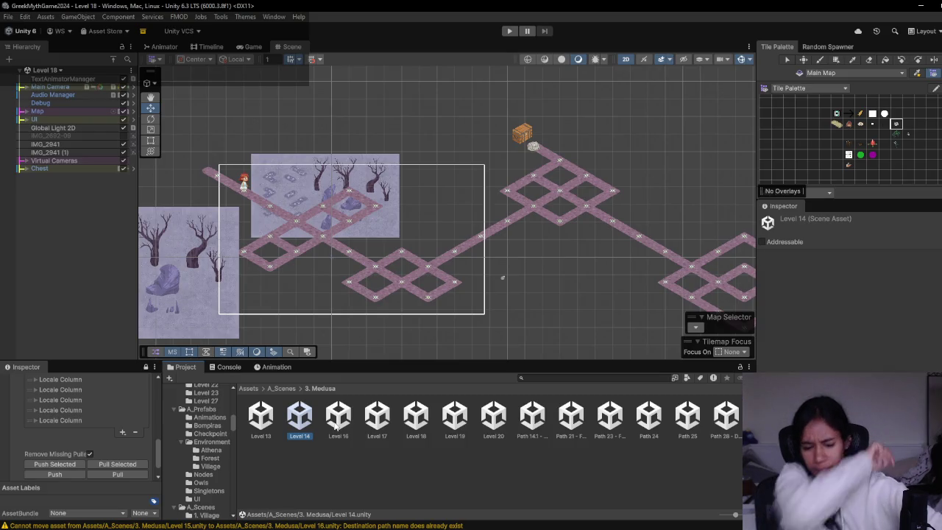
pyautogui.click(335, 426)
# - Rename the Level 16 scene asset to Level 15
pyautogui.press('End')
pyautogui.write('5')
pyautogui.press('Return')
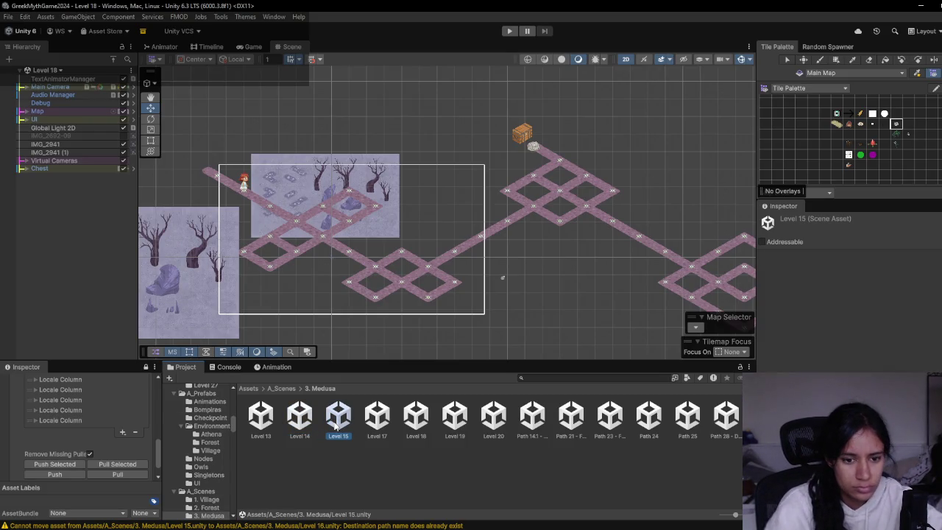
# - Open Levels 14, 15 and 17 to check layouts, then return to Milanote
pyautogui.doubleClick(339, 424)
pyautogui.press('Left')
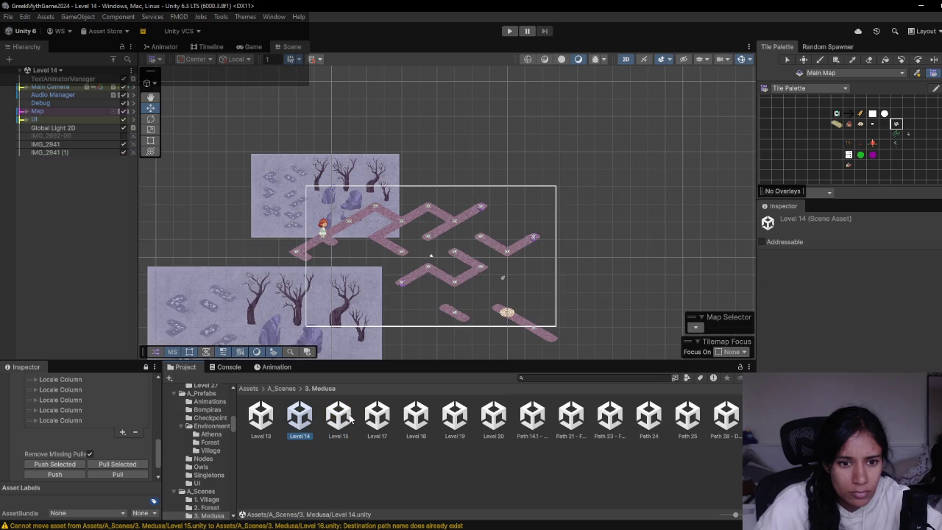
pyautogui.click(345, 417)
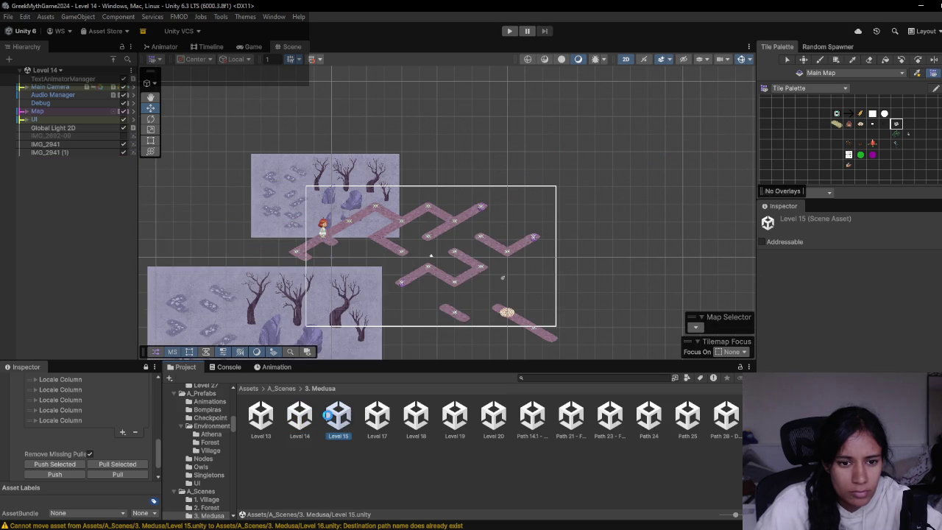
pyautogui.click(375, 416)
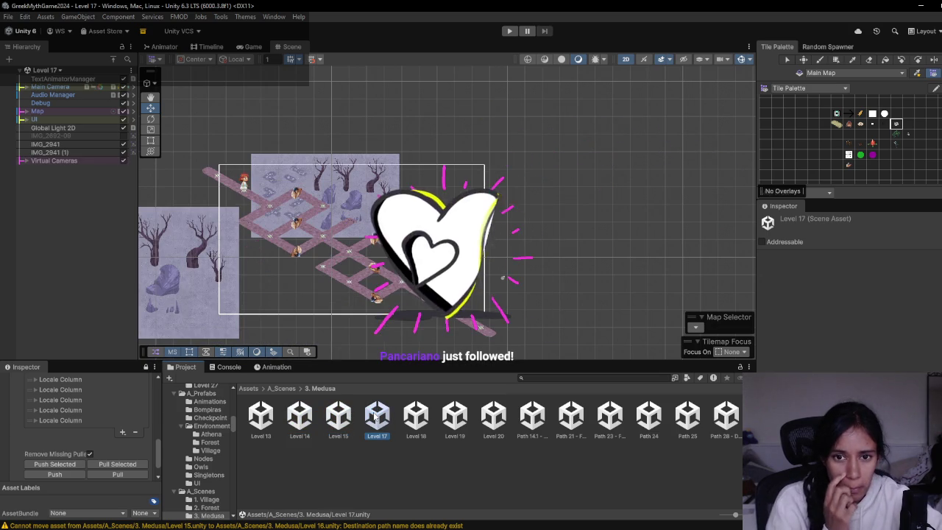
pyautogui.hotkey('alt', 'Tab')
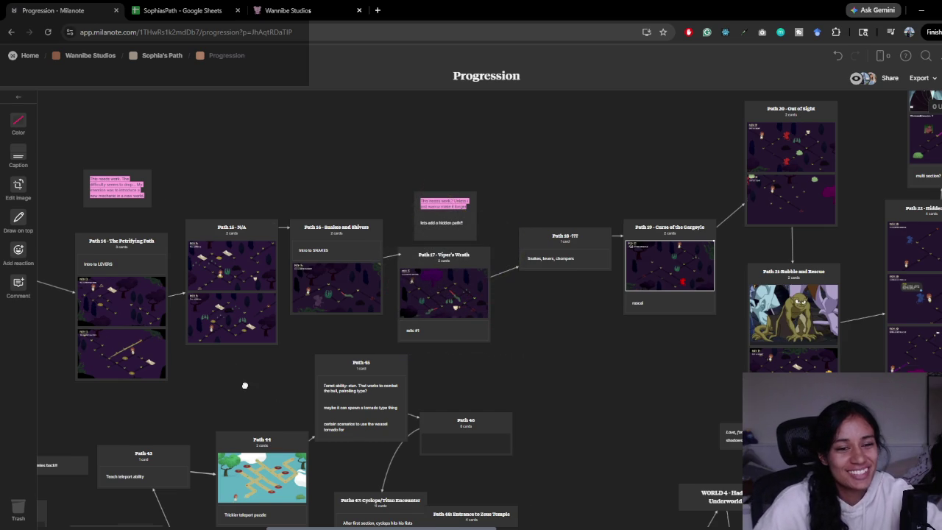
# - Pan the Milanote board and select the Path 17 card, comparing it against Unity
pyautogui.hscroll(-3, 238, 385)
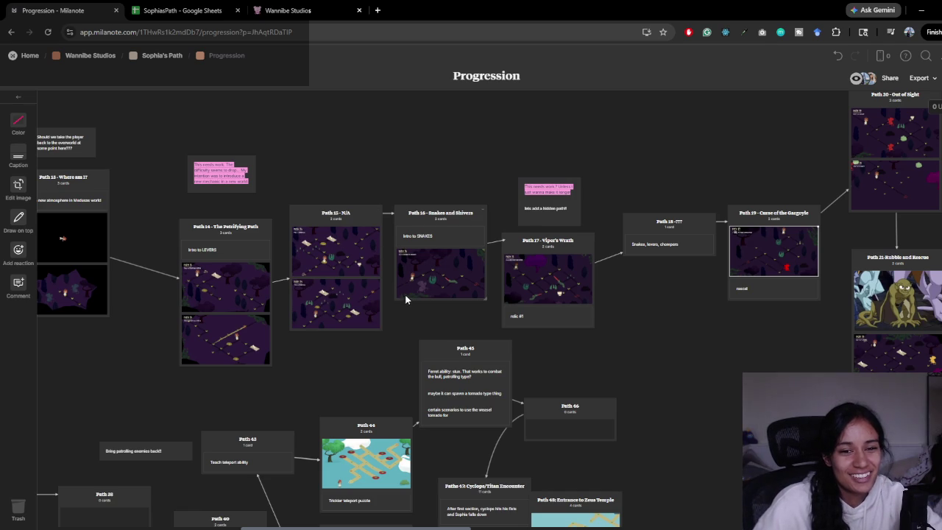
pyautogui.hscroll(3, 443, 308)
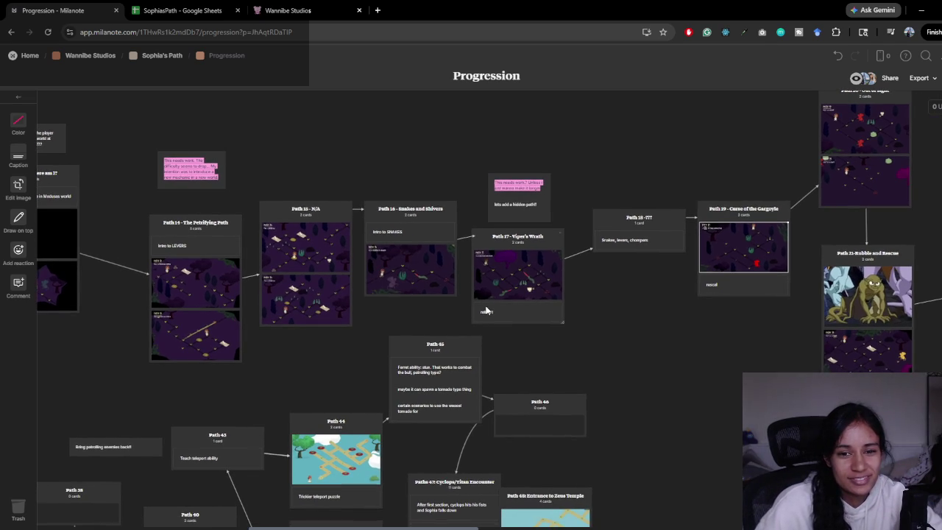
pyautogui.moveTo(461, 165)
pyautogui.mouseDown()
pyautogui.moveTo(499, 267)
pyautogui.moveTo(501, 250)
pyautogui.mouseUp()
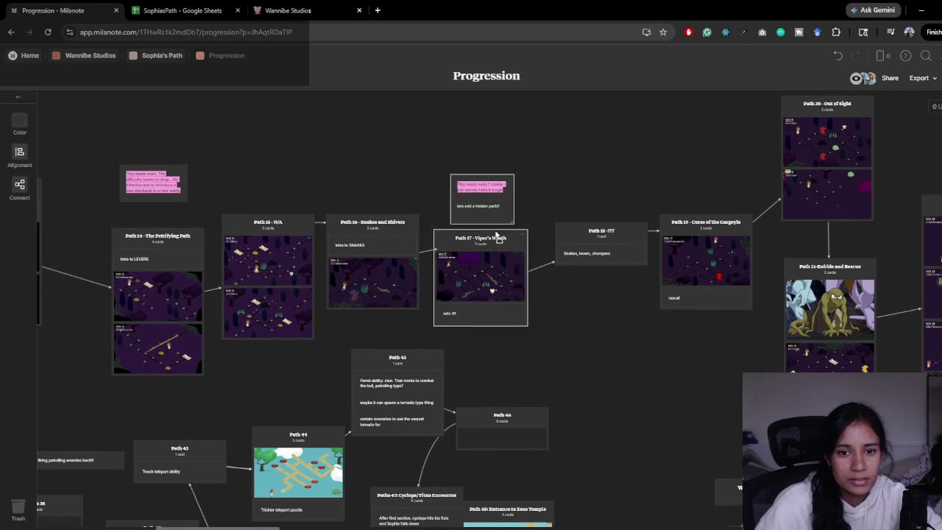
pyautogui.hotkey('alt', 'Tab')
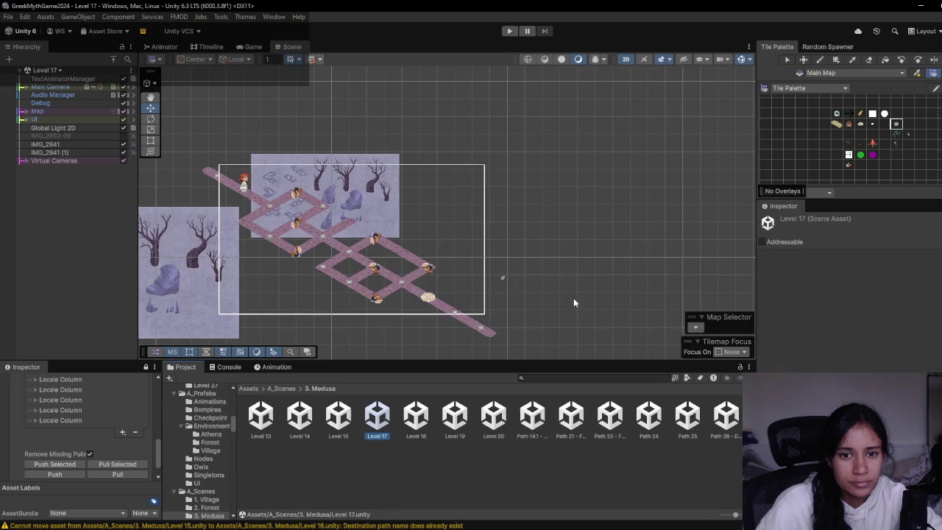
pyautogui.hotkey('alt', 'Tab')
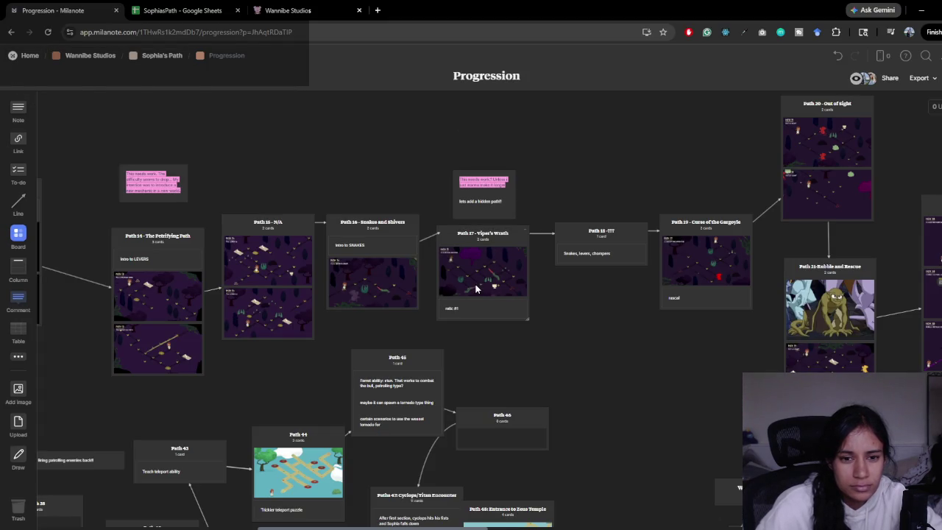
pyautogui.hotkey('alt', 'Tab')
pyautogui.hotkey('alt', 'Tab')
pyautogui.hotkey('alt', 'Tab')
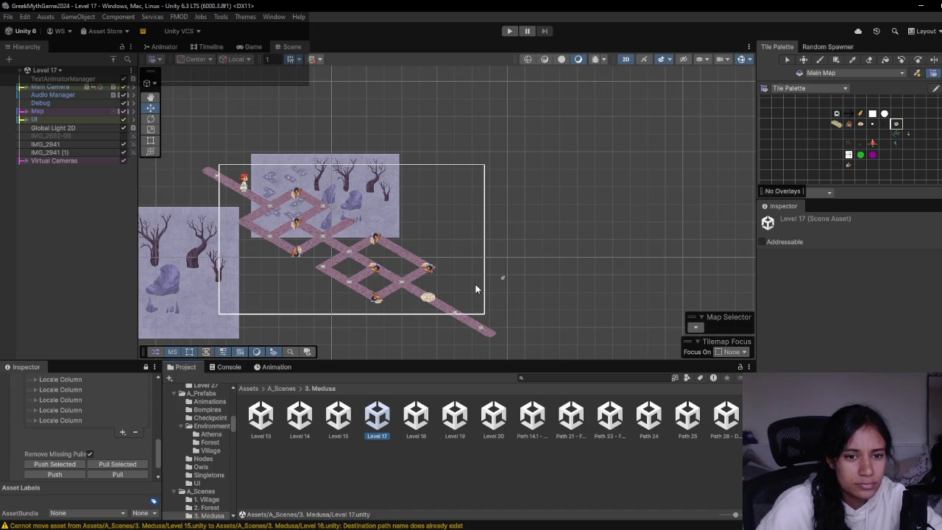
pyautogui.hotkey('alt', 'Tab')
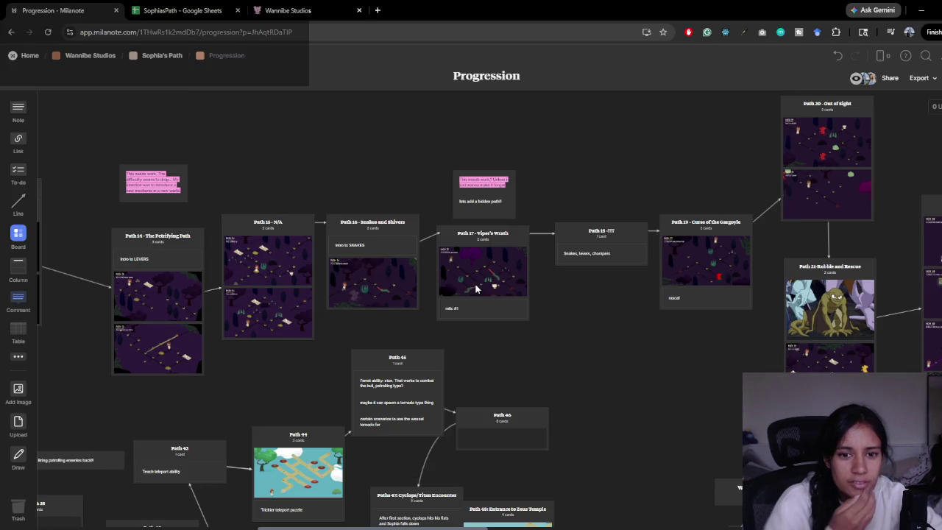
pyautogui.hotkey('alt', 'Tab')
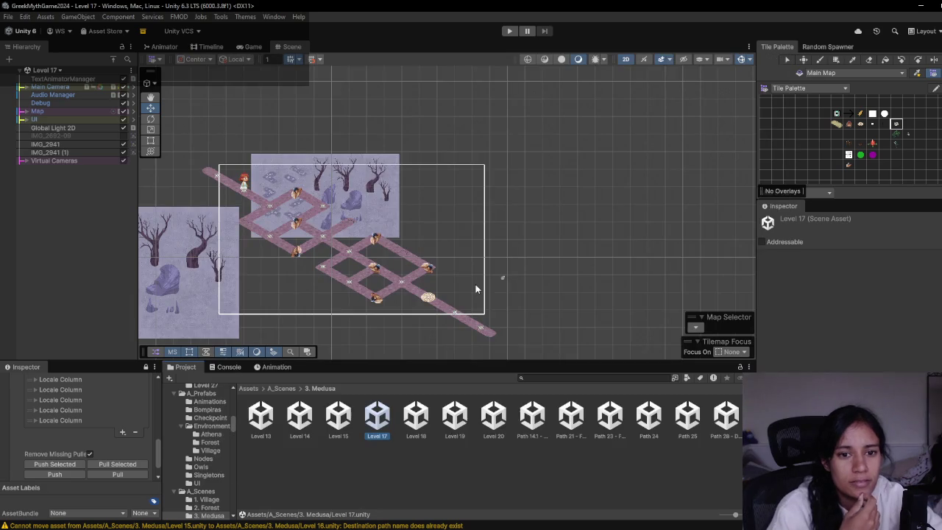
pyautogui.hotkey('alt', 'Tab')
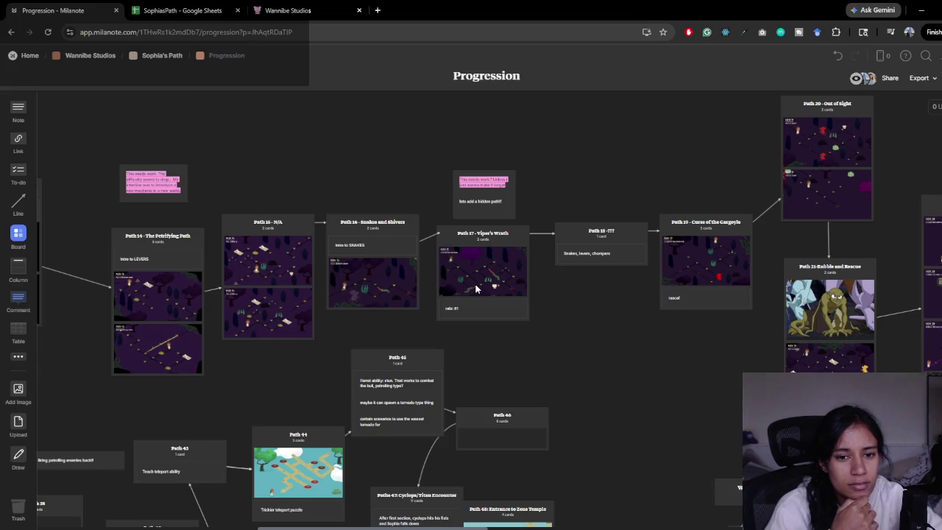
pyautogui.hotkey('alt', 'Tab')
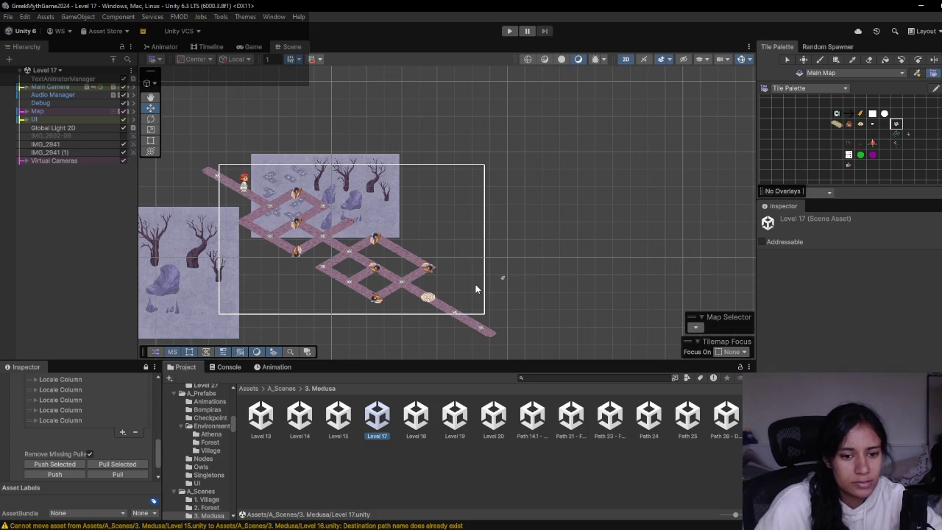
pyautogui.hotkey('alt', 'Tab')
pyautogui.hscroll(-3, 303, 295)
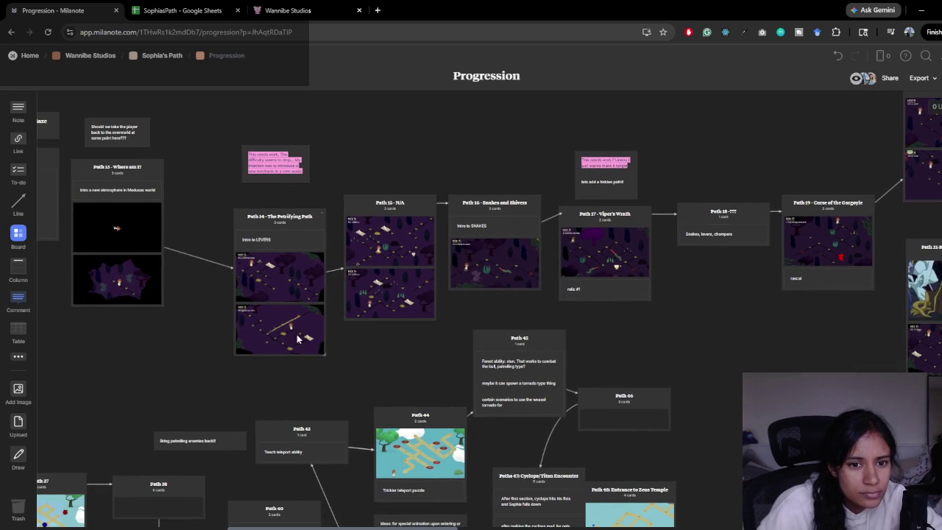
pyautogui.hotkey('alt', 'Tab')
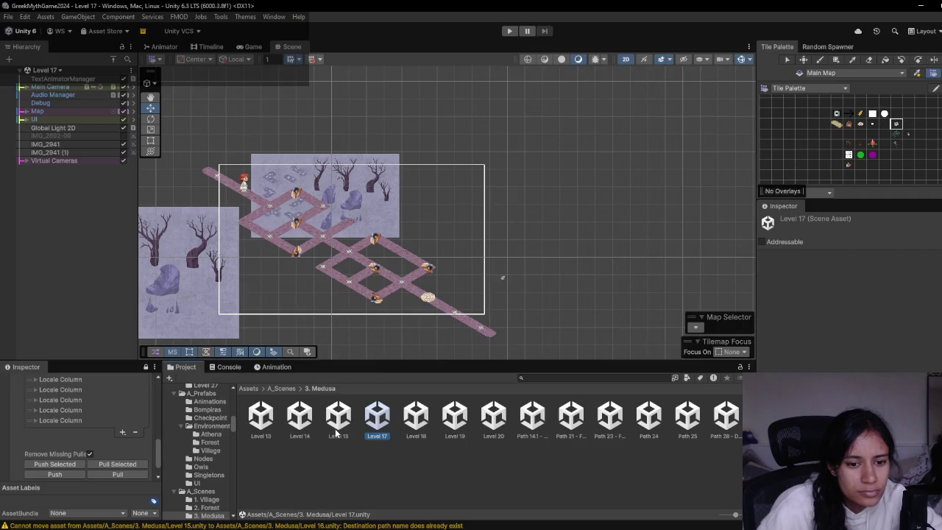
# - Open the Level 15 and Level 18 scenes and preview Level 19
pyautogui.doubleClick(340, 435)
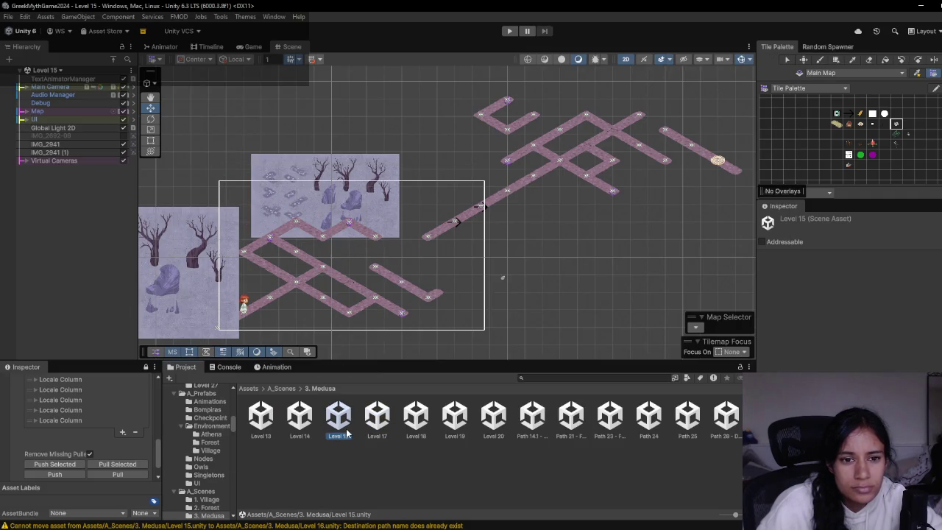
pyautogui.click(371, 424)
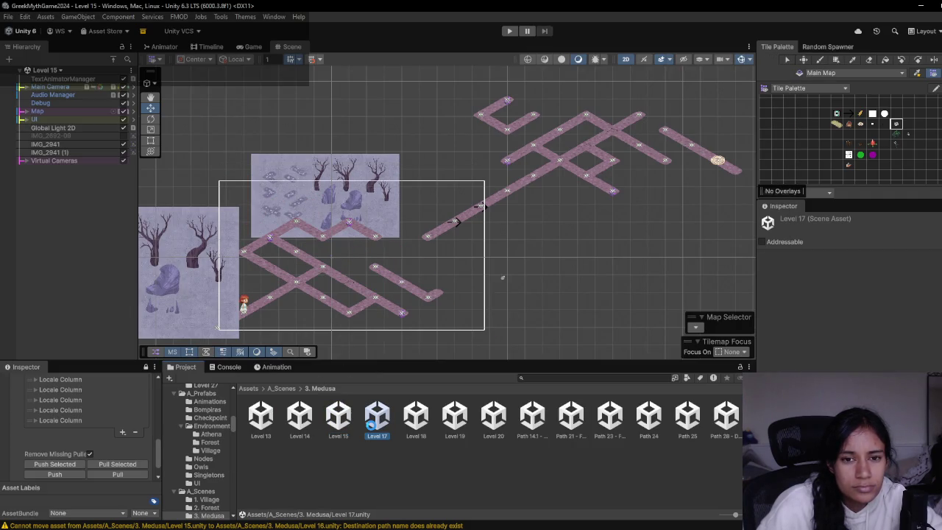
pyautogui.click(416, 424)
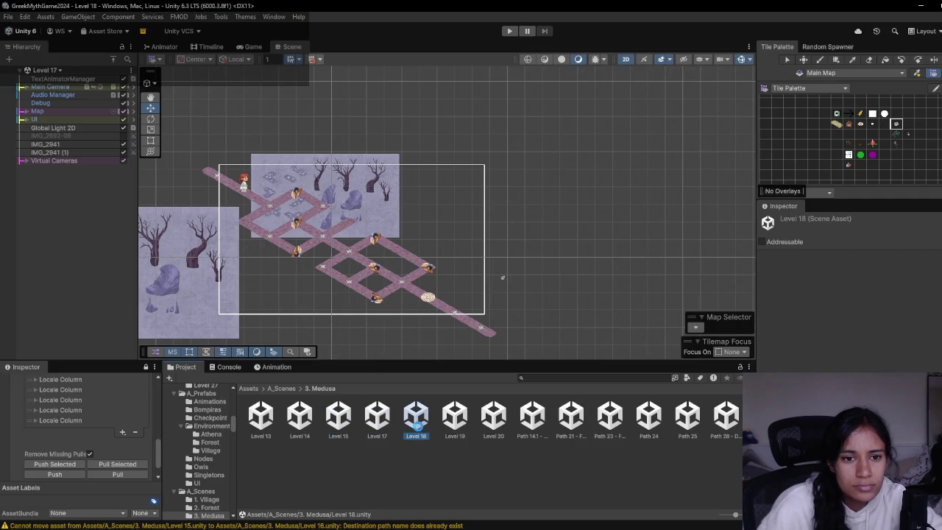
pyautogui.doubleClick(417, 425)
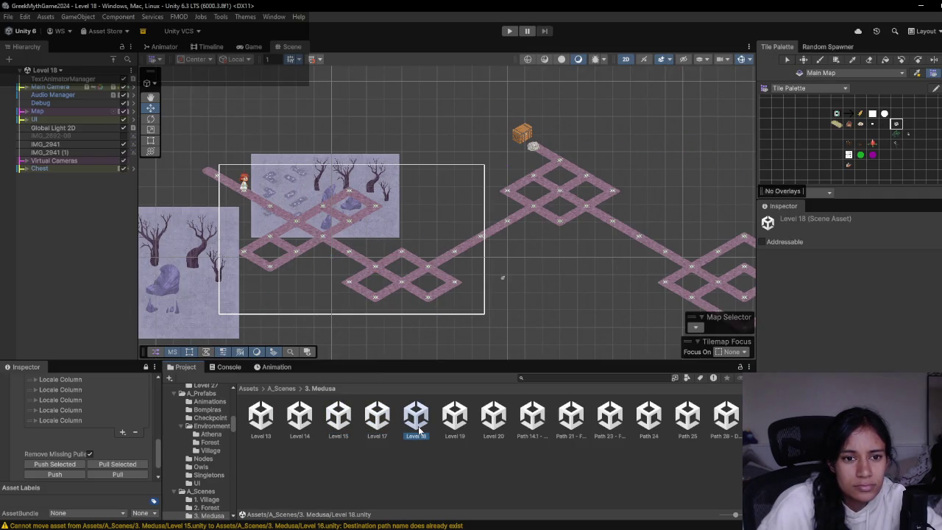
pyautogui.click(464, 426)
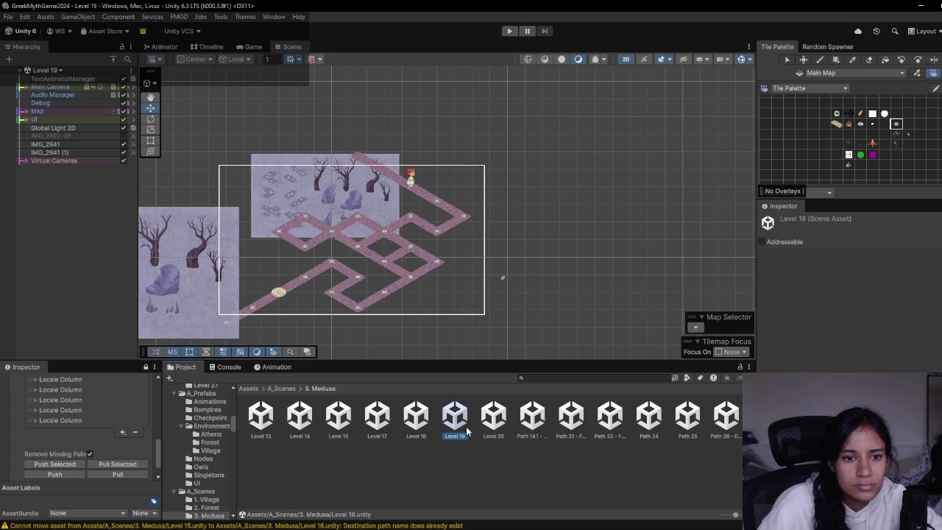
# - Recheck the Milanote board, then select Level 17 and start renaming it
pyautogui.hotkey('alt', 'Tab')
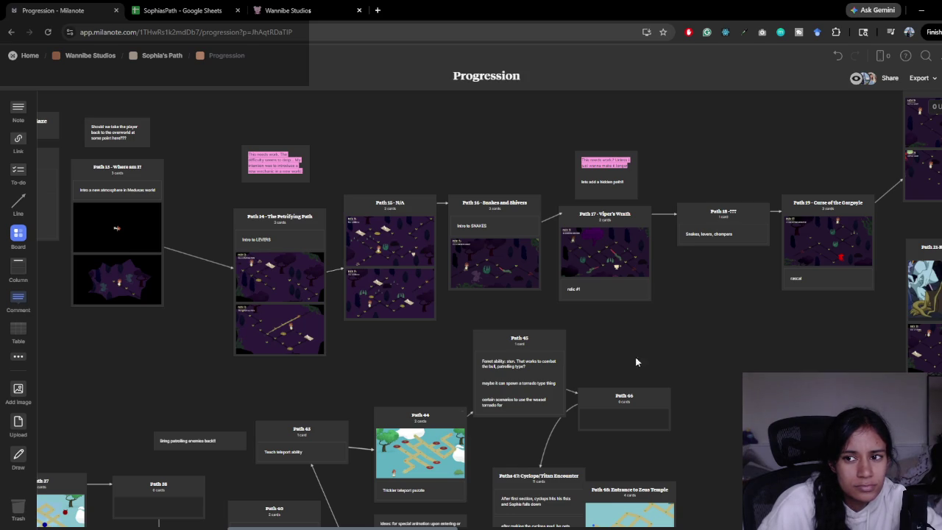
pyautogui.hscroll(5, 613, 368)
pyautogui.hotkey('alt', 'Tab')
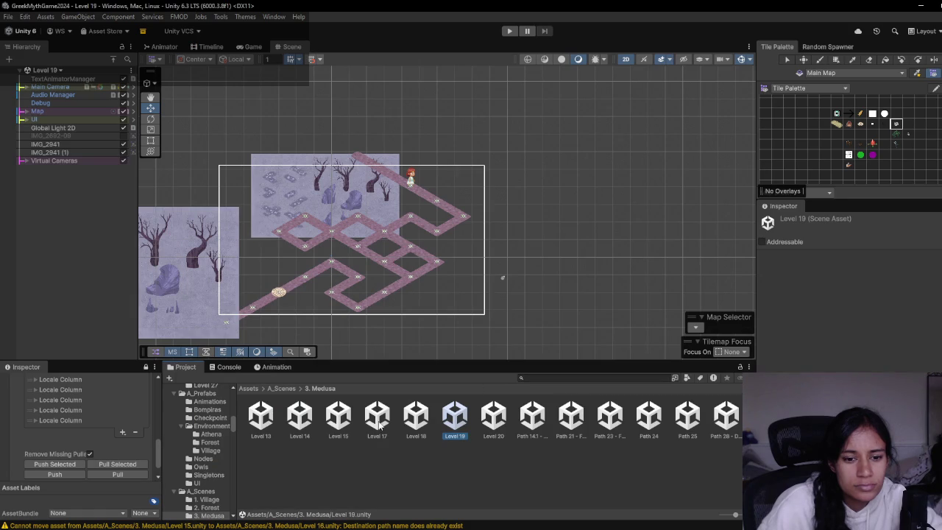
pyautogui.click(382, 420)
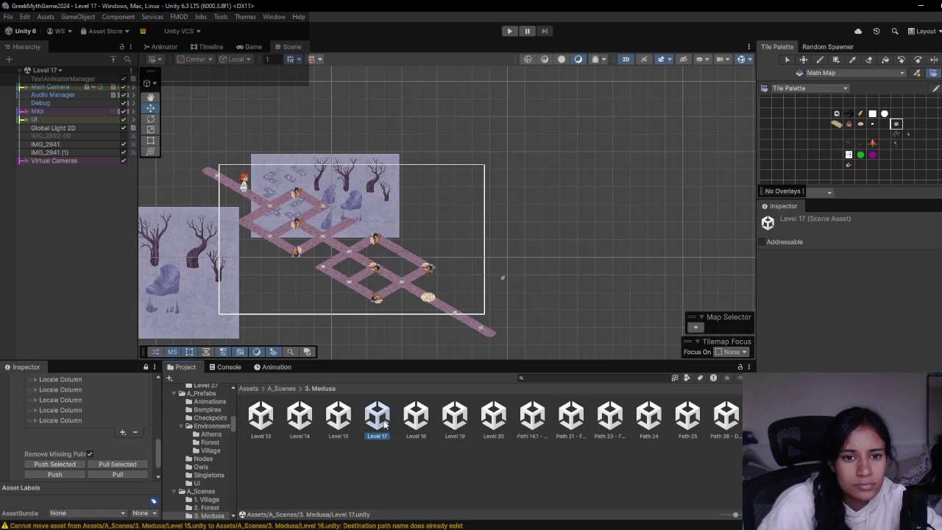
pyautogui.hotkey('alt', 'Tab')
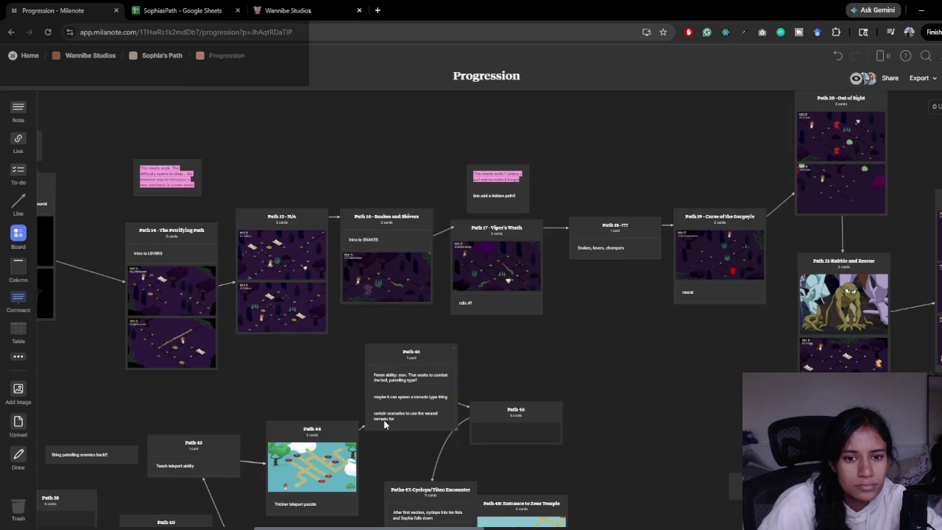
pyautogui.hotkey('alt', 'Tab')
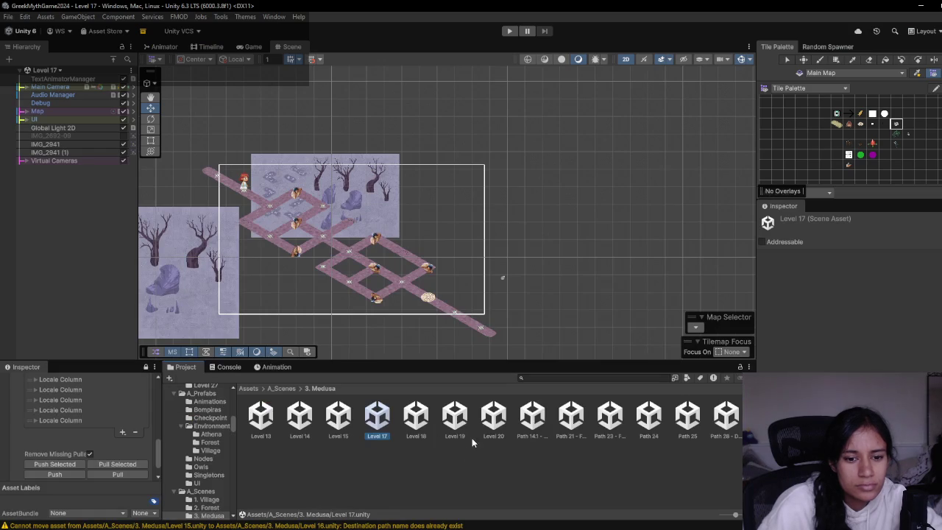
pyautogui.press('F2')
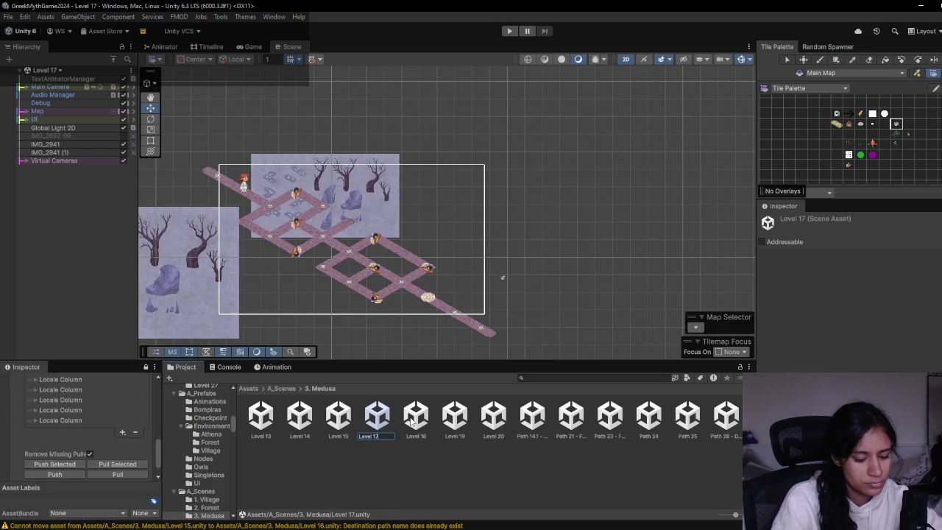
# - Change the Level 17 scene's number to 6, making it Level 16, then return to Milanote
pyautogui.write('6')
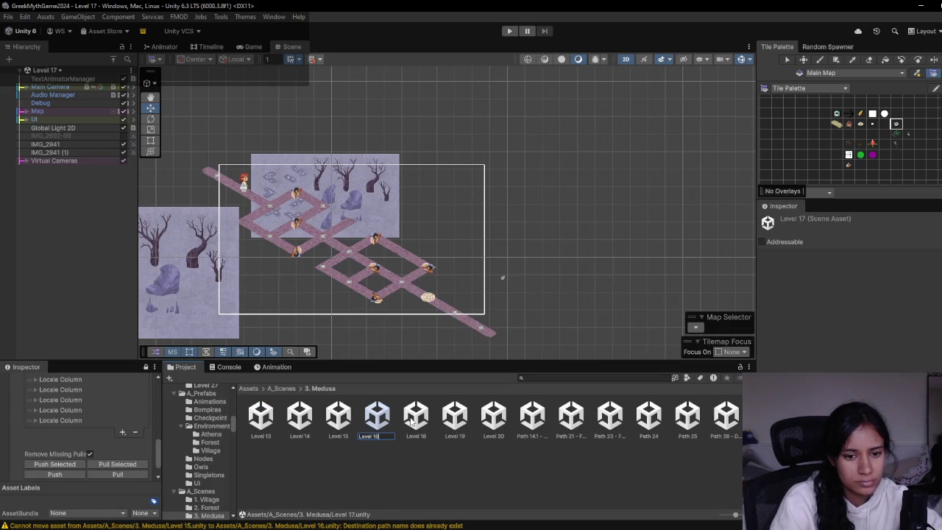
pyautogui.hotkey('alt', 'Tab')
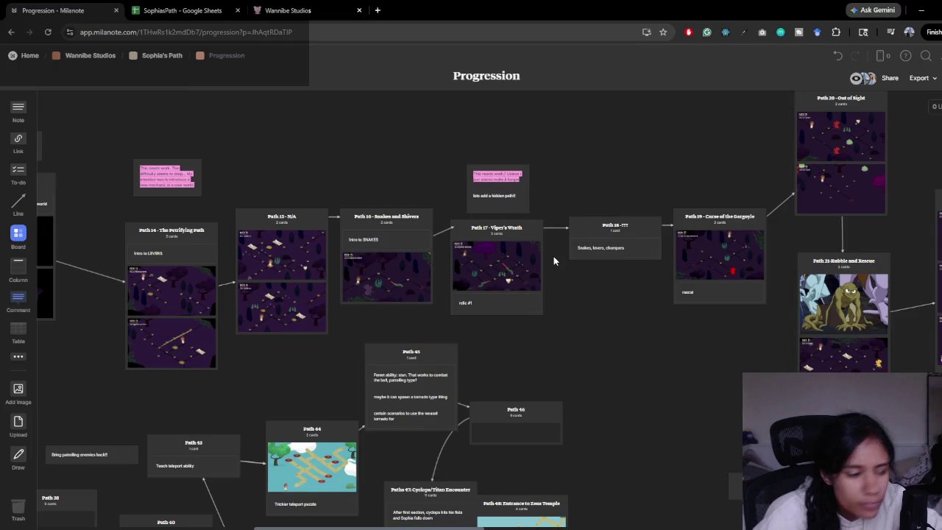
# - Retitle the Snakes, levers, chompers card Path 16.1, delete both its arrows, and move it above Paths 14–15
pyautogui.click(601, 238)
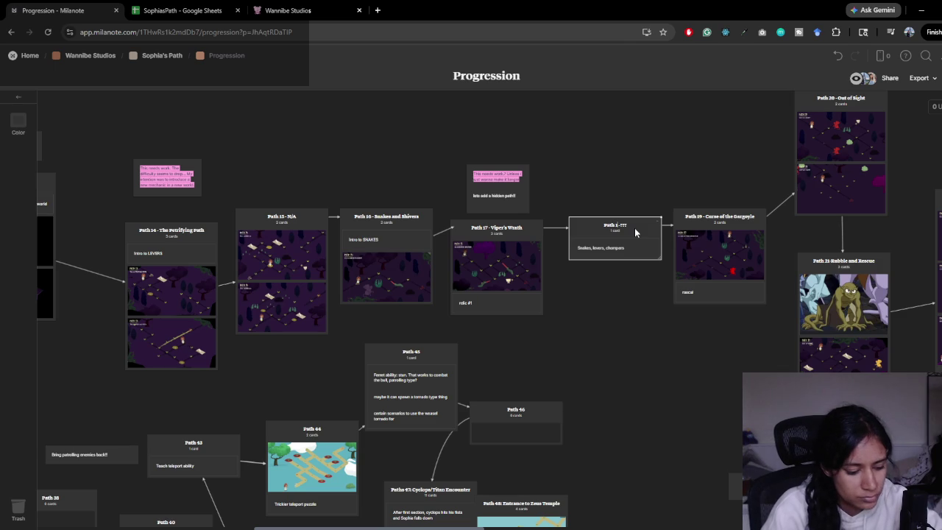
pyautogui.press('Escape')
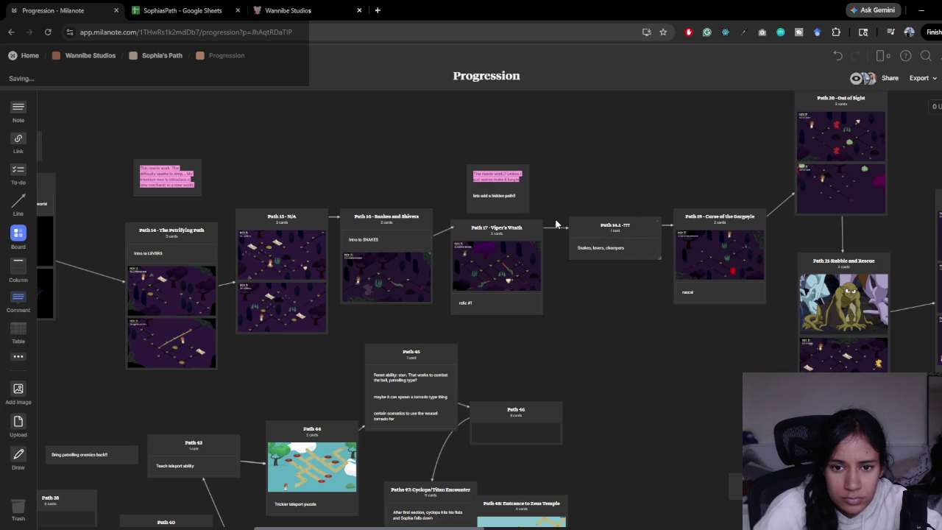
pyautogui.click(565, 247)
pyautogui.press('Delete')
pyautogui.click(672, 235)
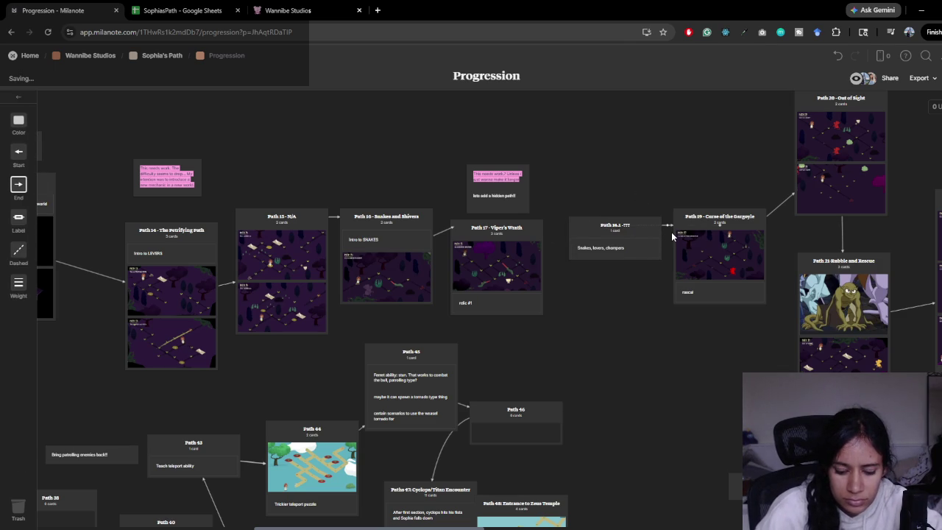
pyautogui.press('Delete')
pyautogui.moveTo(655, 225); pyautogui.dragTo(228, 160)
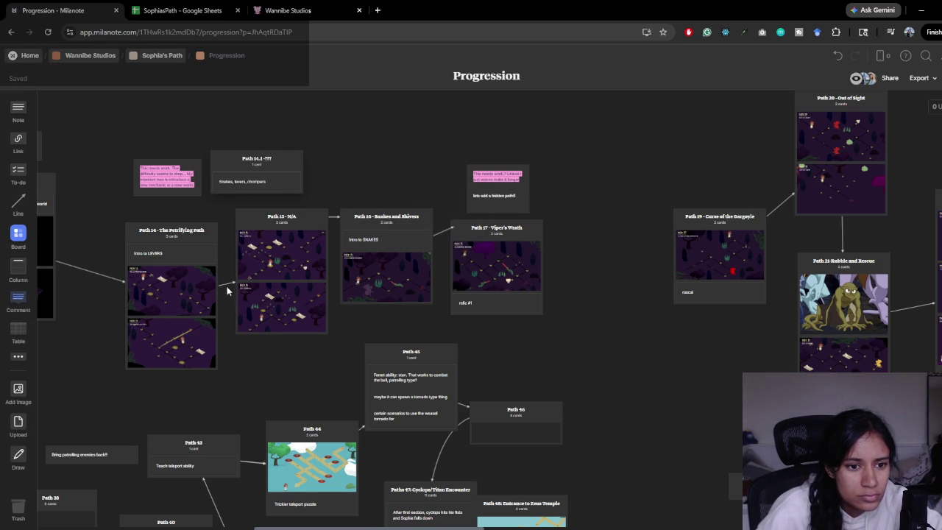
pyautogui.hotkey('alt', 'Tab')
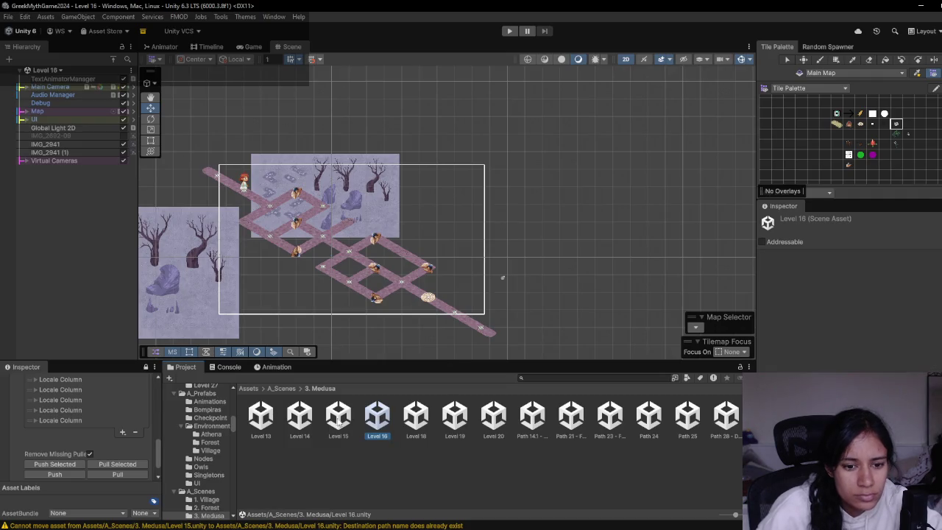
# - Open the Level 14 scene and check it against the Path 16.1 card in Milanote
pyautogui.click(336, 417)
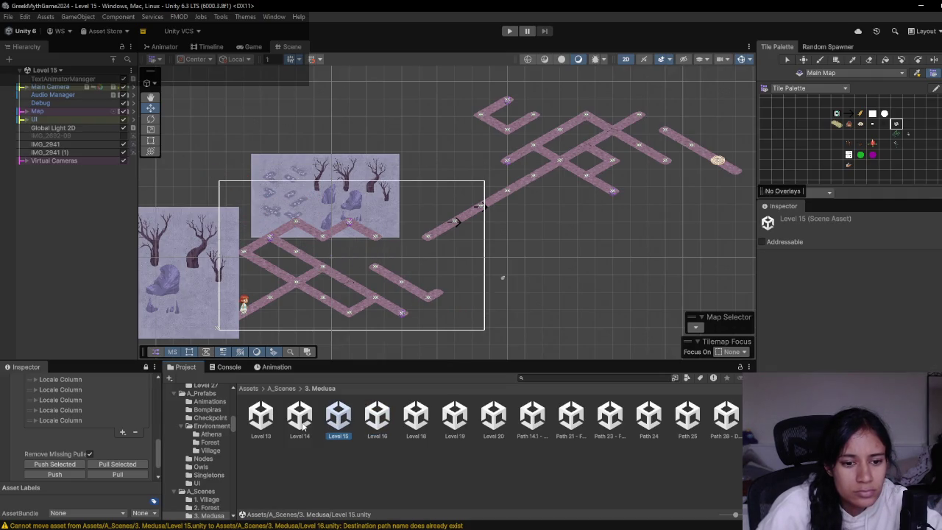
pyautogui.doubleClick(302, 423)
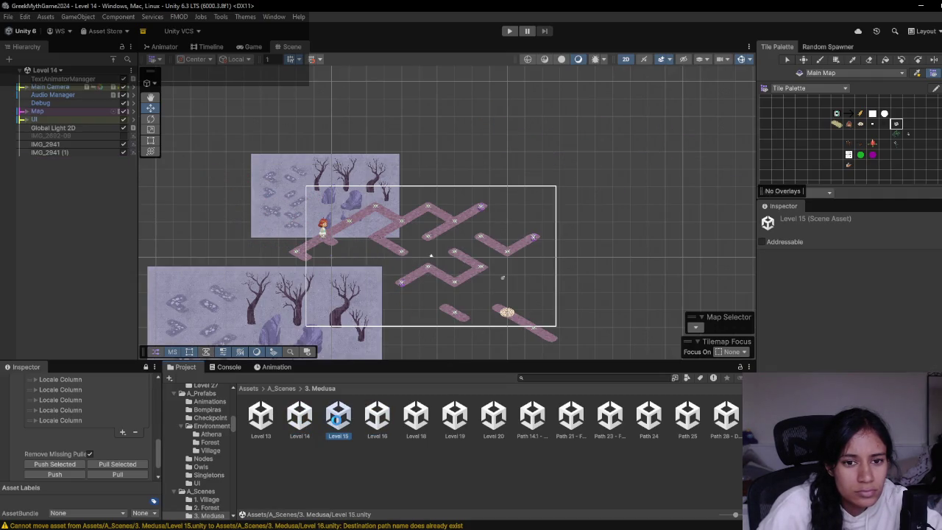
pyautogui.hotkey('alt', 'Tab')
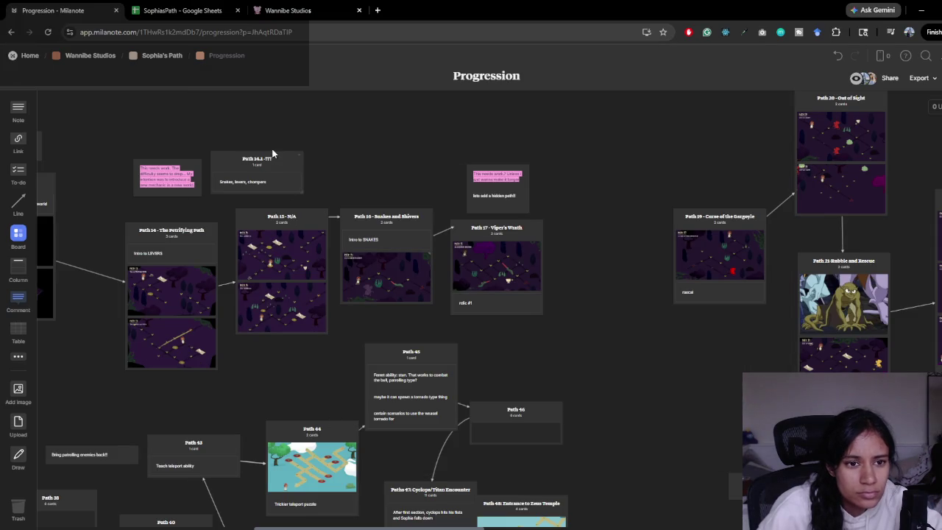
pyautogui.click(269, 158)
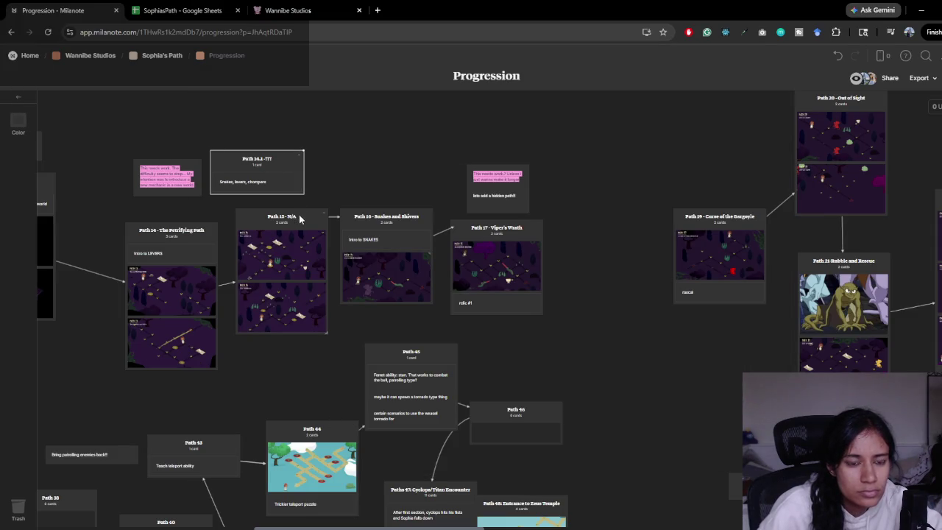
pyautogui.hotkey('alt', 'Tab')
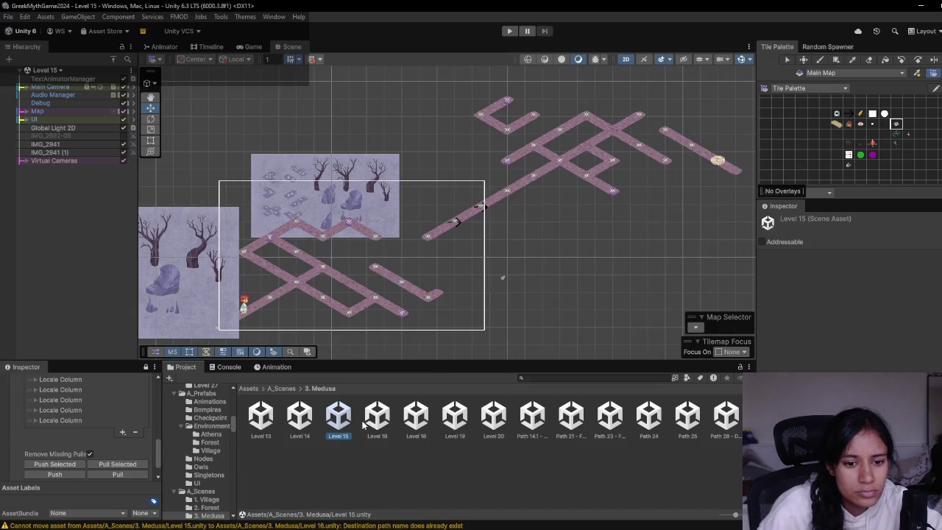
# - Rename the Level 16 scene to Level 17 and start renumbering Milanote's Path 15 - N/A card
pyautogui.doubleClick(376, 419)
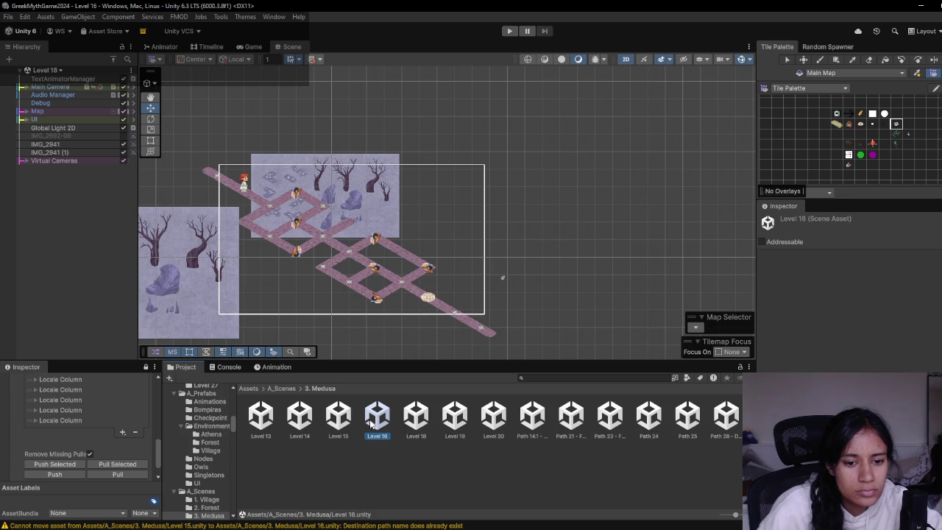
pyautogui.press('F2')
pyautogui.write('7')
pyautogui.press('Return')
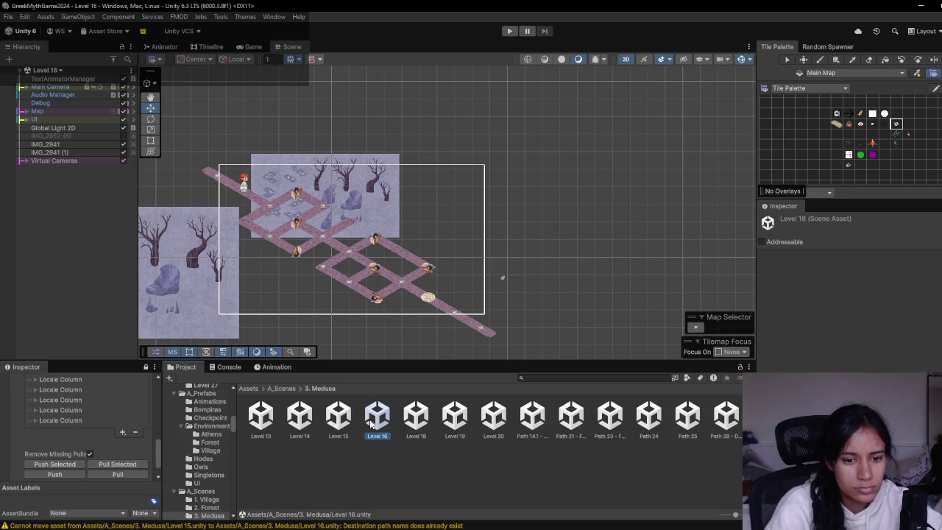
pyautogui.hotkey('alt', 'Tab')
pyautogui.doubleClick(291, 217)
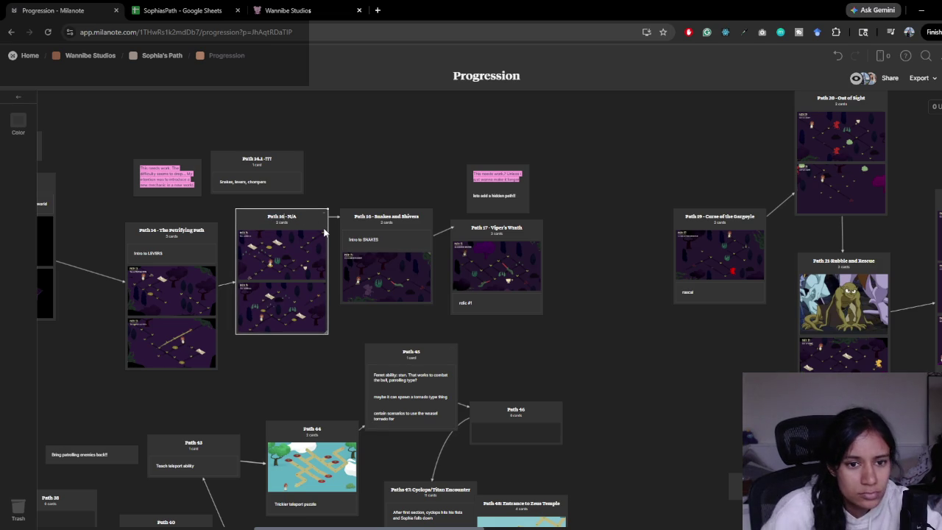
# - Renumber the Viper's Wrath card to Path 18 and draw an arrow from it to Path 19
pyautogui.click(367, 223)
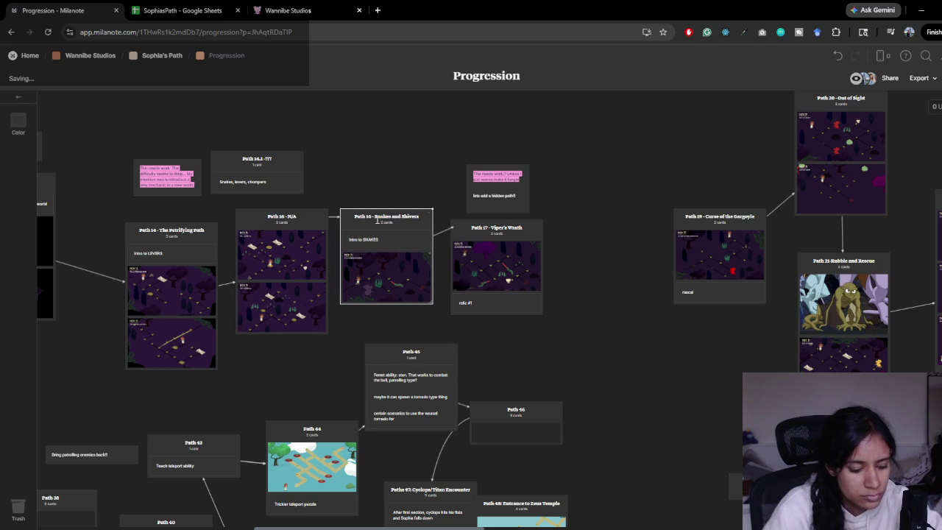
pyautogui.doubleClick(488, 226)
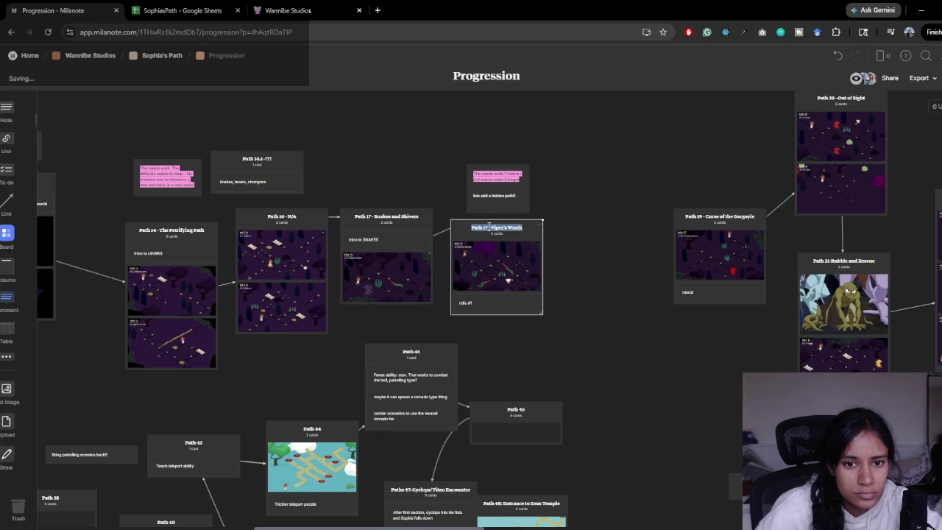
pyautogui.click(516, 237)
pyautogui.press('BackSpace')
pyautogui.write('8')
pyautogui.click(549, 230)
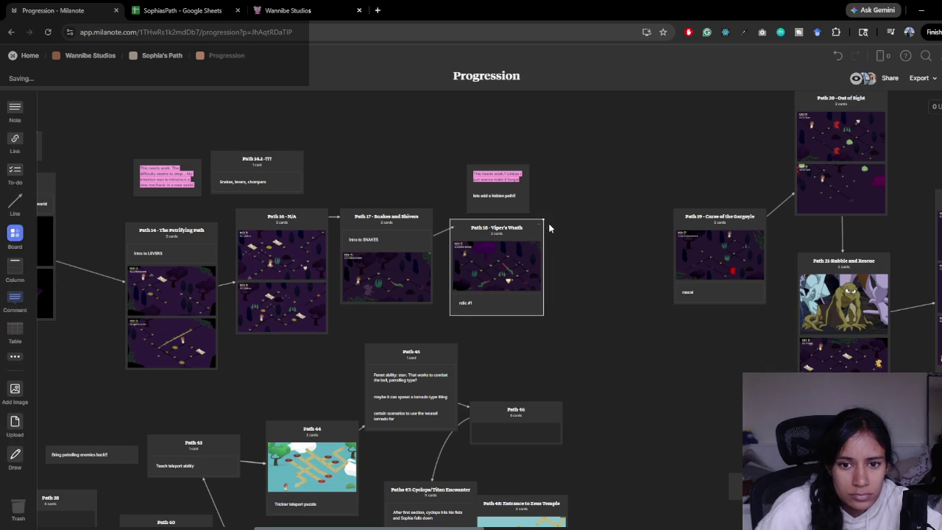
pyautogui.moveTo(550, 229); pyautogui.dragTo(645, 248)
pyautogui.moveTo(711, 276); pyautogui.dragTo(722, 274)
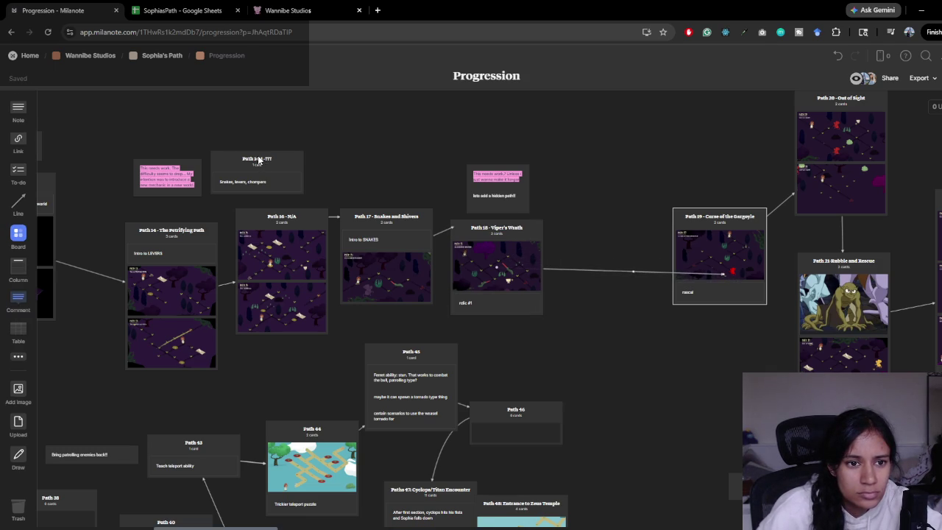
# - Delete the trailing suffix from the Path 16.1 card's title
pyautogui.tripleClick(258, 158)
pyautogui.moveTo(253, 158); pyautogui.dragTo(299, 170)
pyautogui.press('BackSpace')
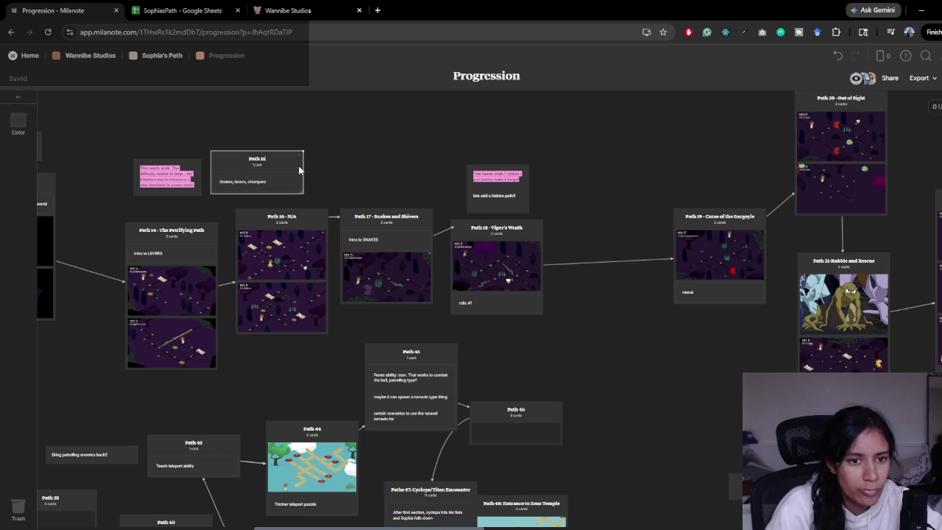
pyautogui.click(334, 159)
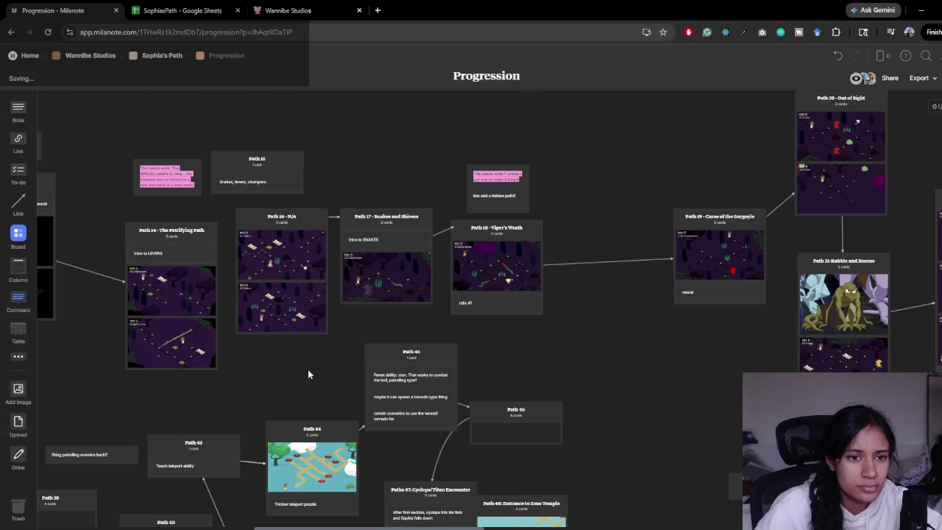
pyautogui.hotkey('alt', 'Tab')
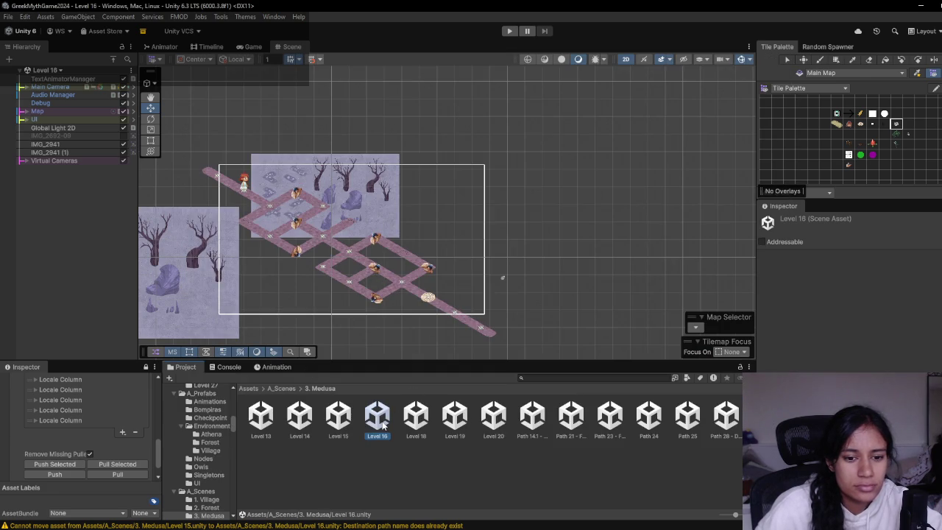
# - Rename the Level 16 scene asset to Level 17
pyautogui.hotkey('alt', 'Tab')
pyautogui.hotkey('alt', 'Tab')
pyautogui.press('F2')
pyautogui.press('BackSpace')
pyautogui.write('7')
pyautogui.press('Return')
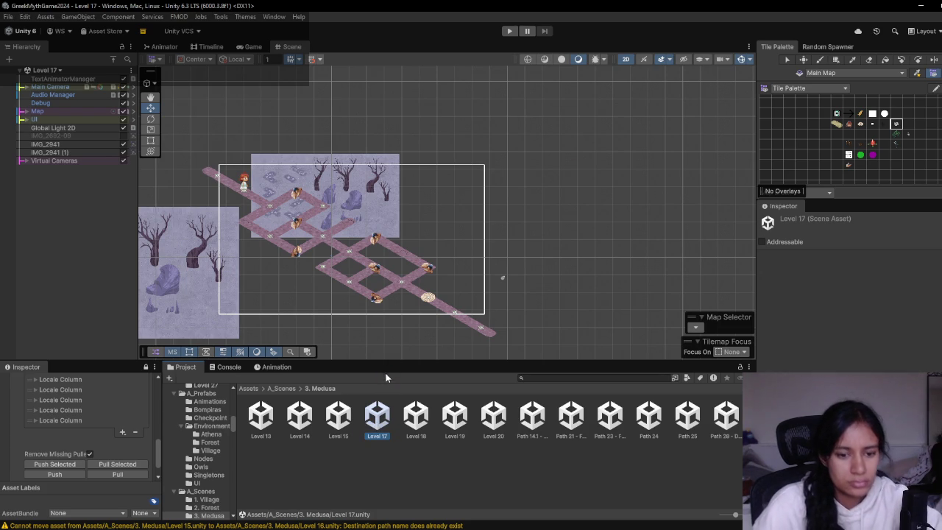
# - Compare the Milanote board with the Level 18 and Level 19 scenes, opening Level 19
pyautogui.hotkey('alt', 'Tab')
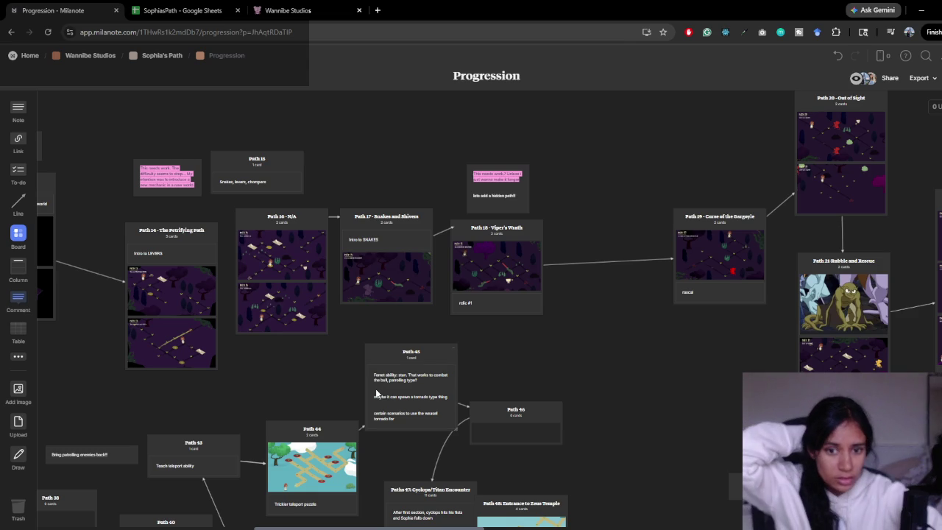
pyautogui.hotkey('alt', 'Tab')
pyautogui.click(417, 423)
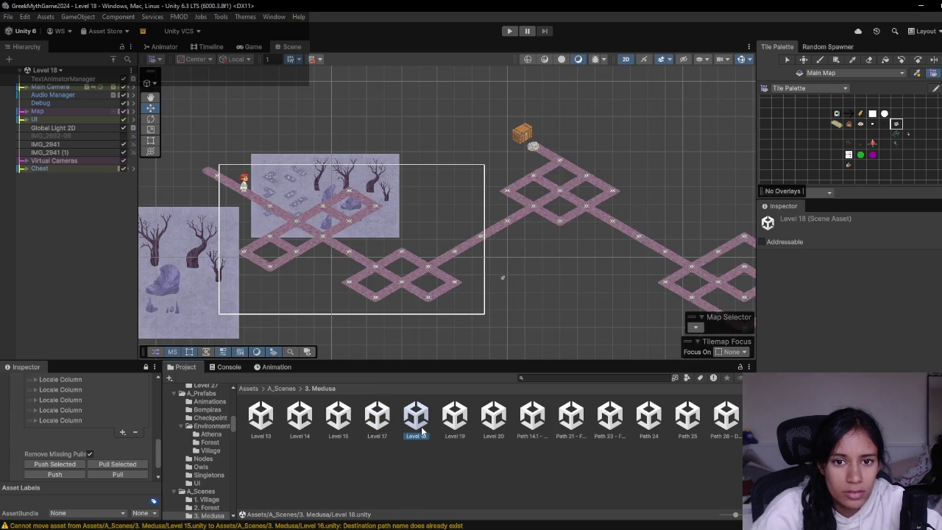
pyautogui.hotkey('alt', 'Tab')
pyautogui.hscroll(2, 563, 371)
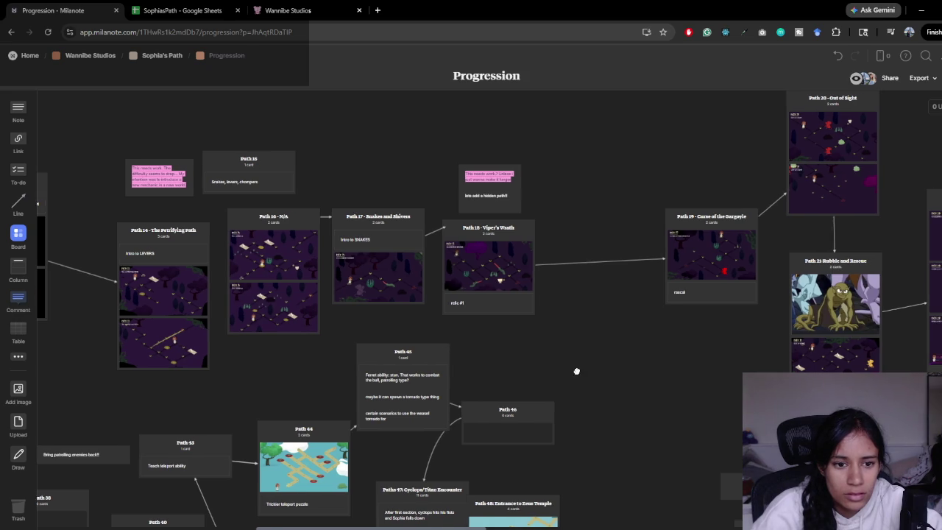
pyautogui.hotkey('alt', 'Tab')
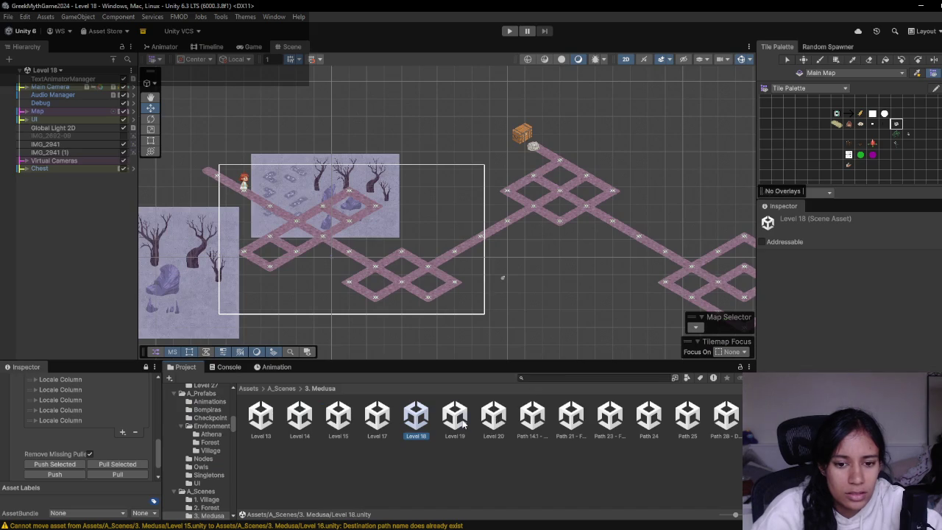
pyautogui.click(461, 420)
pyautogui.doubleClick(462, 421)
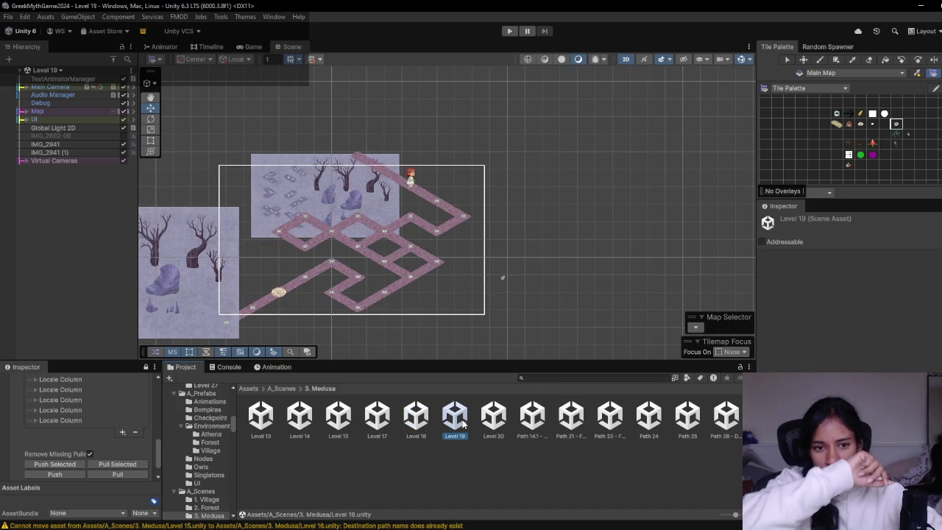
# - Move the rascal note from Path 19 to Path 20 on the Milanote board
pyautogui.hotkey('alt', 'Tab')
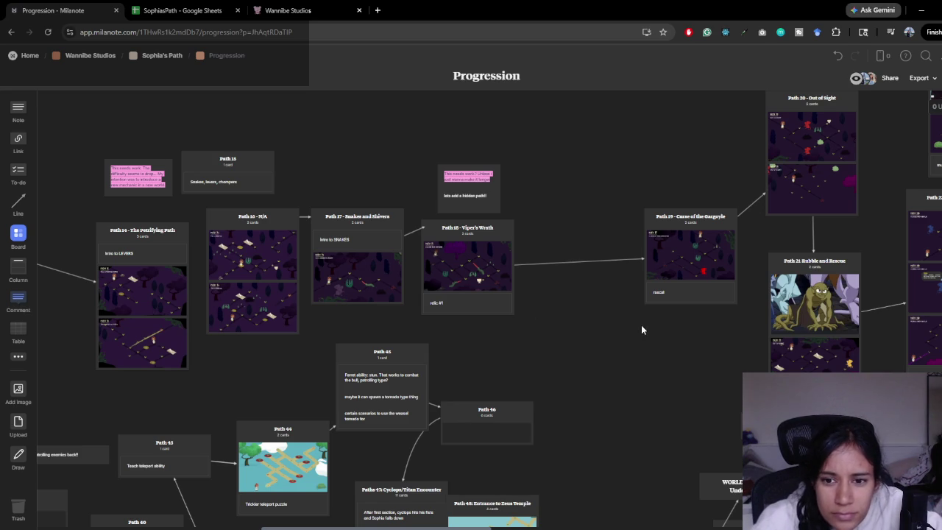
pyautogui.hscroll(5, 654, 321)
pyautogui.moveTo(561, 333)
pyautogui.mouseDown()
pyautogui.moveTo(687, 253)
pyautogui.moveTo(621, 280)
pyautogui.moveTo(550, 339)
pyautogui.mouseUp()
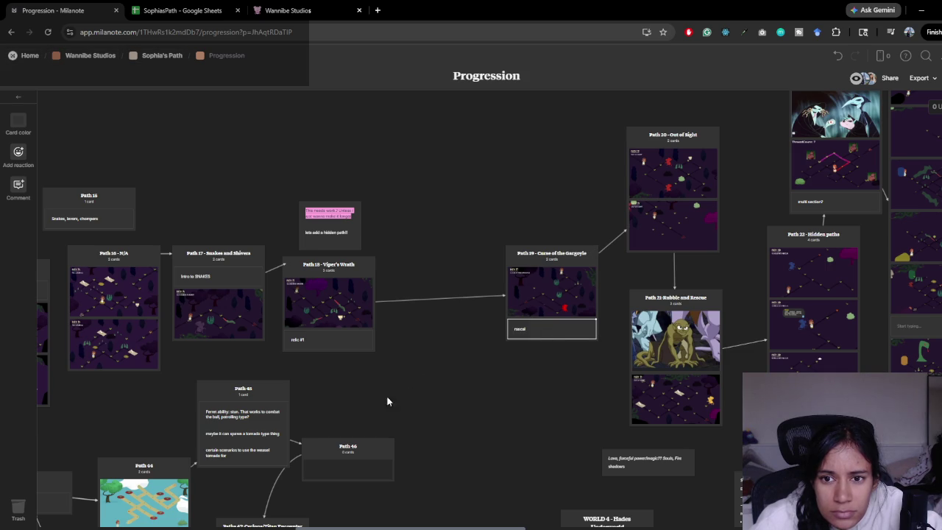
pyautogui.hscroll(3, 489, 398)
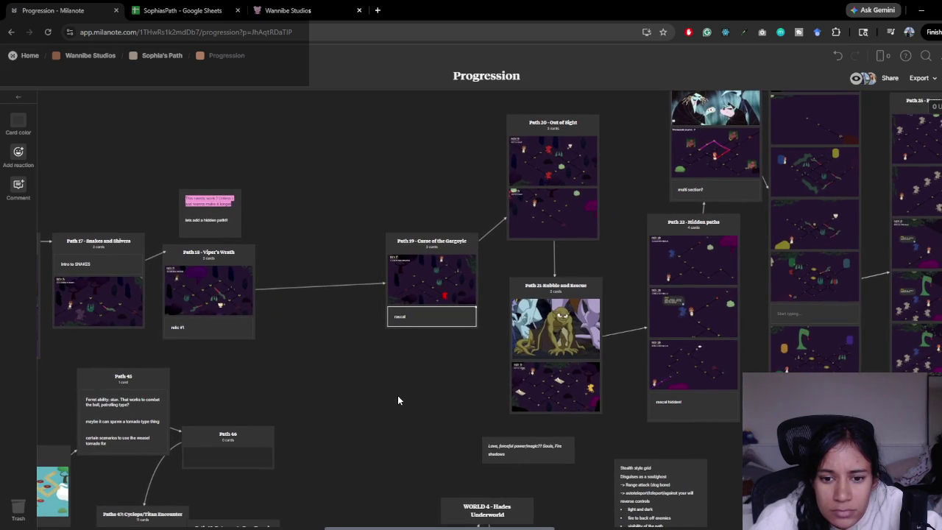
pyautogui.hotkey('alt', 'Tab')
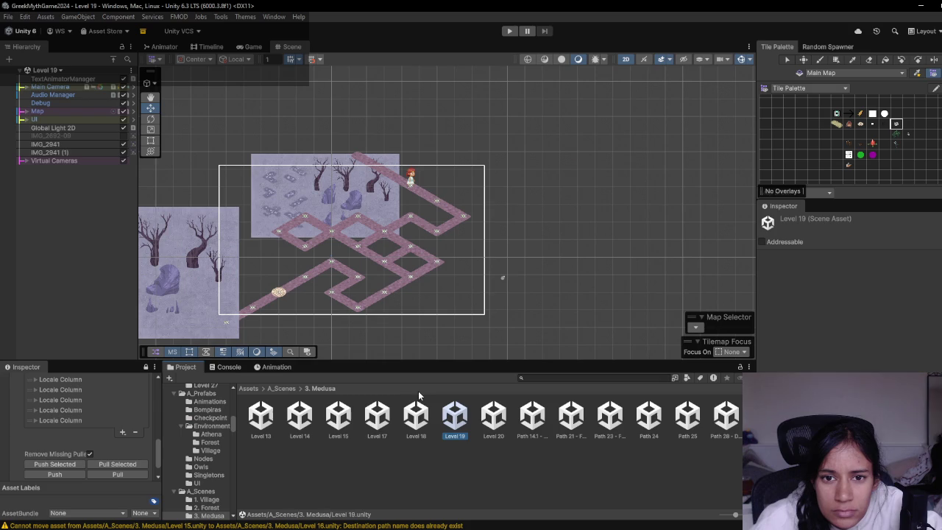
# - Open the Level 20 scene, expand its Map and UI groups, and search the project for 'bompira'
pyautogui.doubleClick(492, 423)
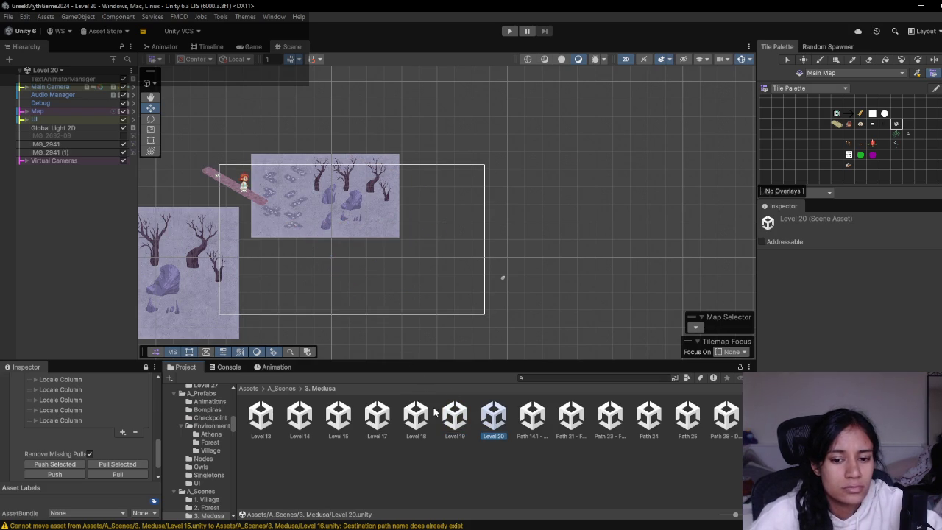
pyautogui.click(26, 111)
pyautogui.click(26, 127)
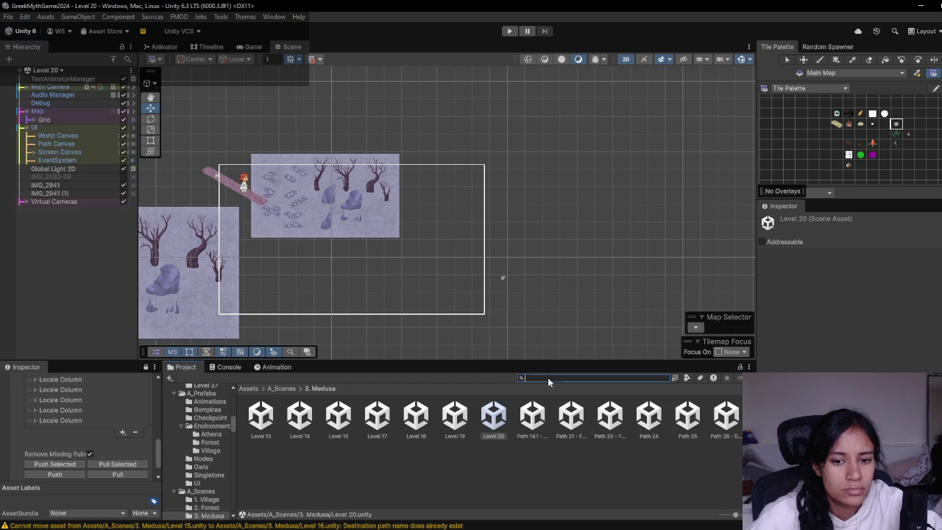
pyautogui.write('bompir')
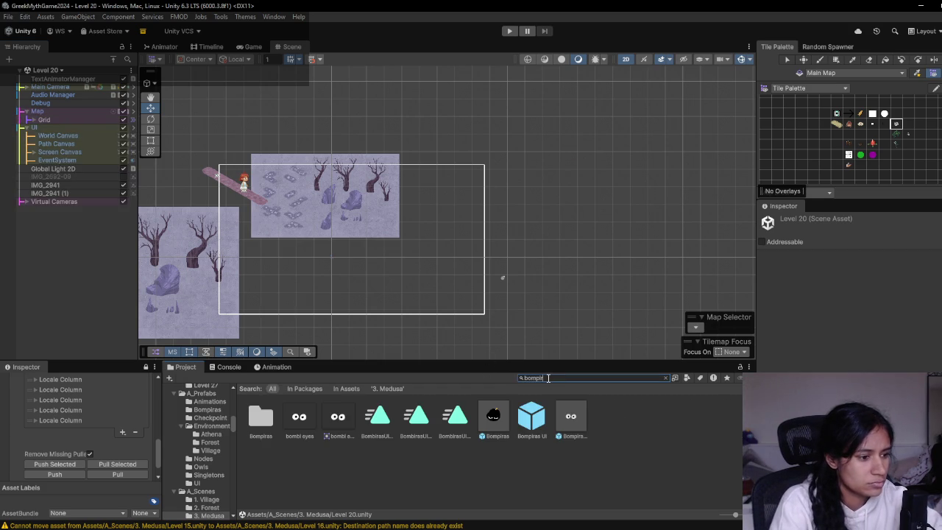
pyautogui.write('a')
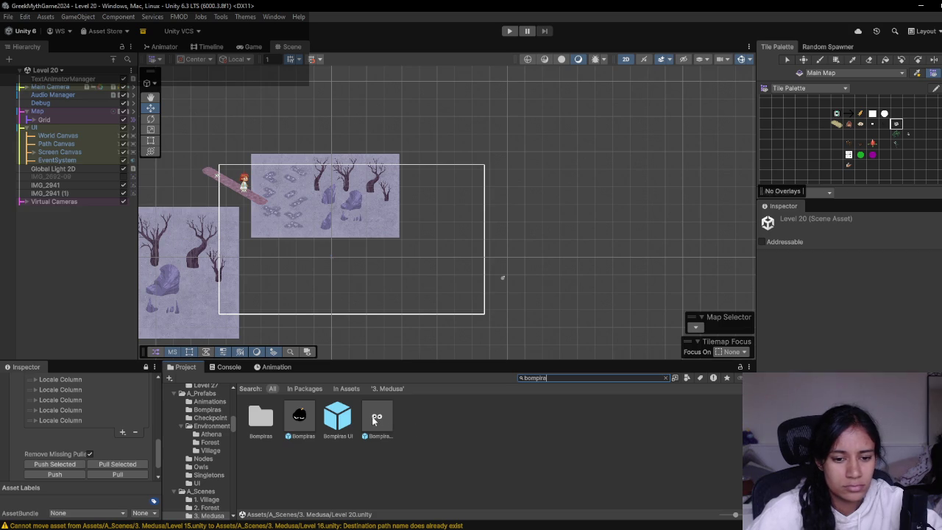
# - Add the Bompiras UI panel under Screen Canvas and preview it in Game view with its background on
pyautogui.moveTo(340, 417); pyautogui.dragTo(44, 152)
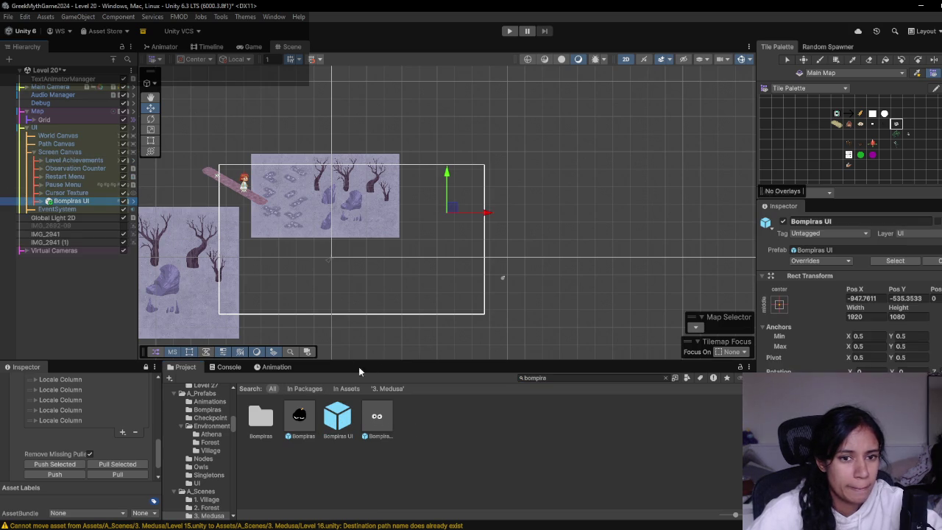
pyautogui.click(253, 46)
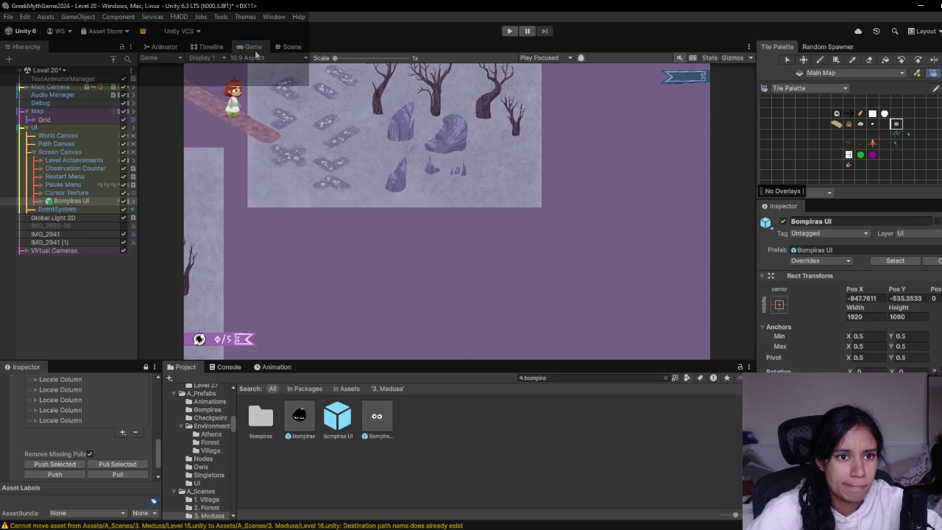
pyautogui.click(42, 201)
pyautogui.click(77, 209)
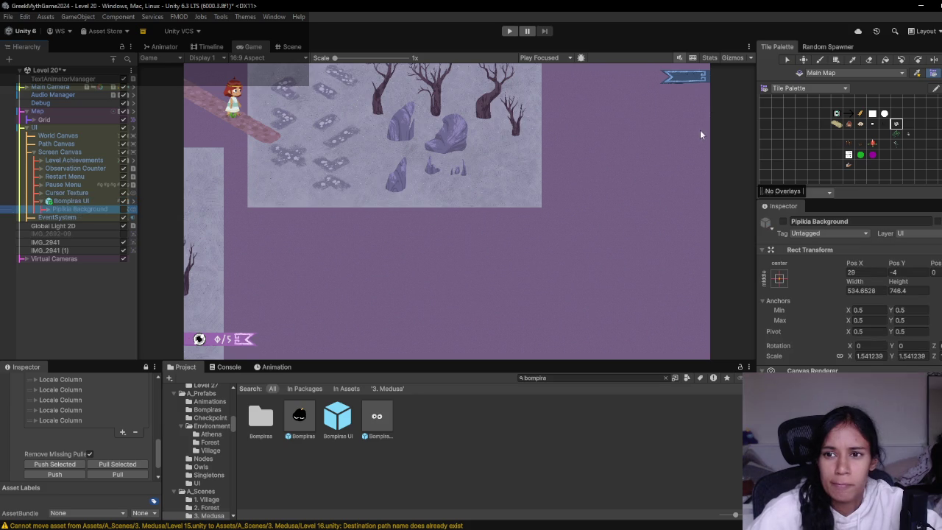
pyautogui.click(98, 199)
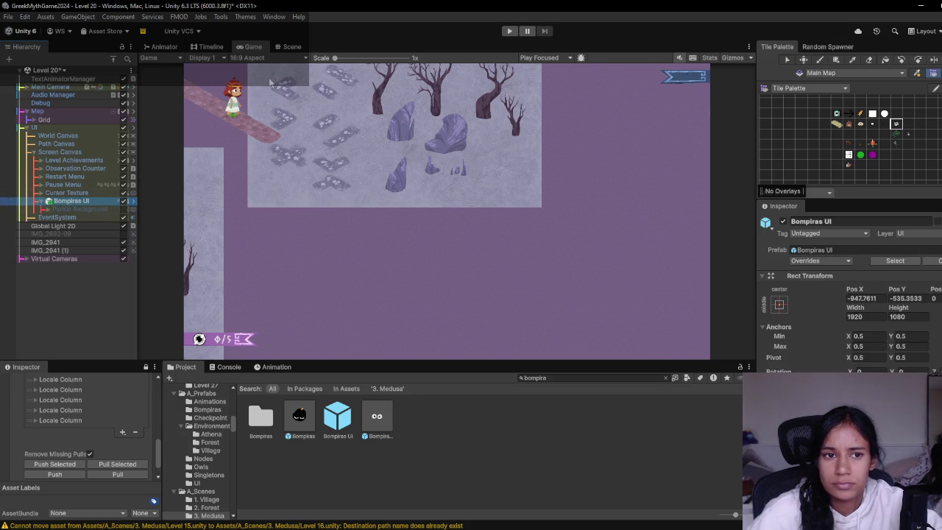
pyautogui.click(95, 210)
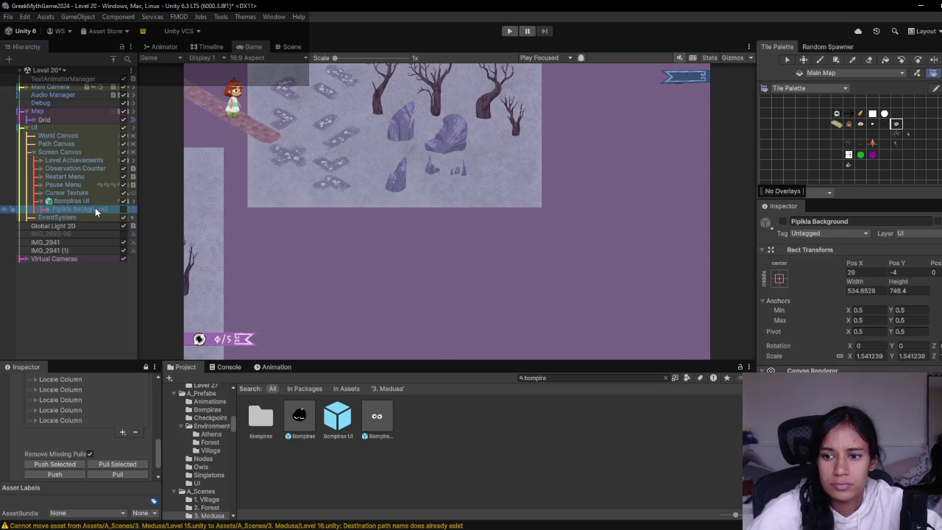
pyautogui.click(298, 47)
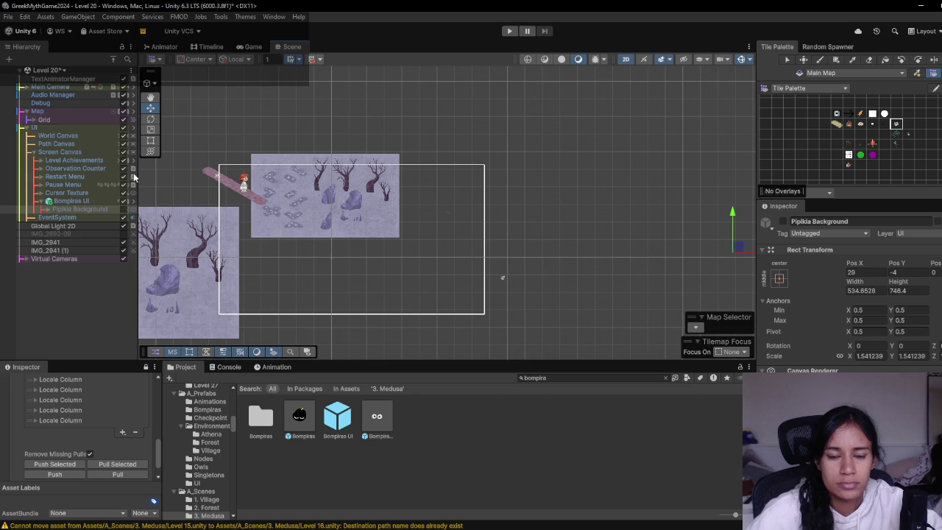
pyautogui.click(124, 210)
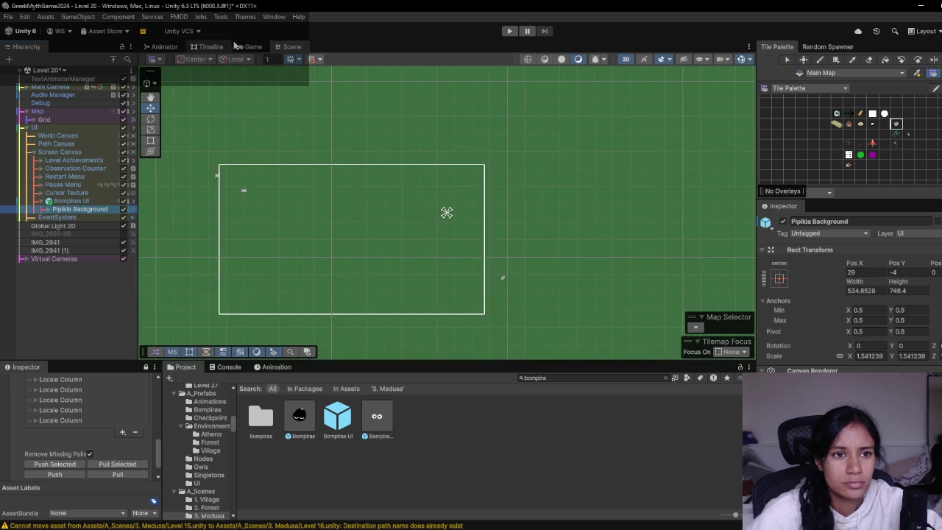
pyautogui.click(253, 47)
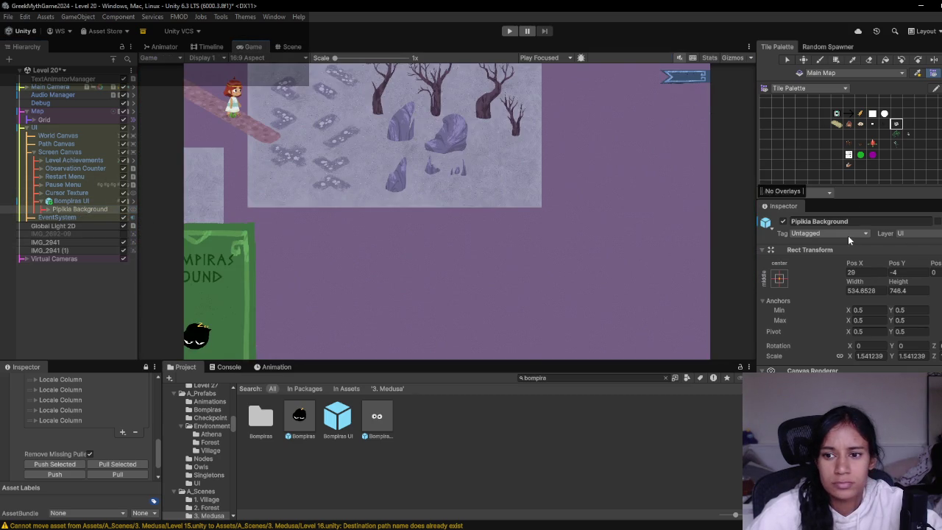
# - Set the Bompiras UI panel's position to 0, 0 and hide its background again
pyautogui.click(71, 201)
pyautogui.click(862, 299)
pyautogui.write('0')
pyautogui.press('Tab')
pyautogui.write('0')
pyautogui.press('Tab')
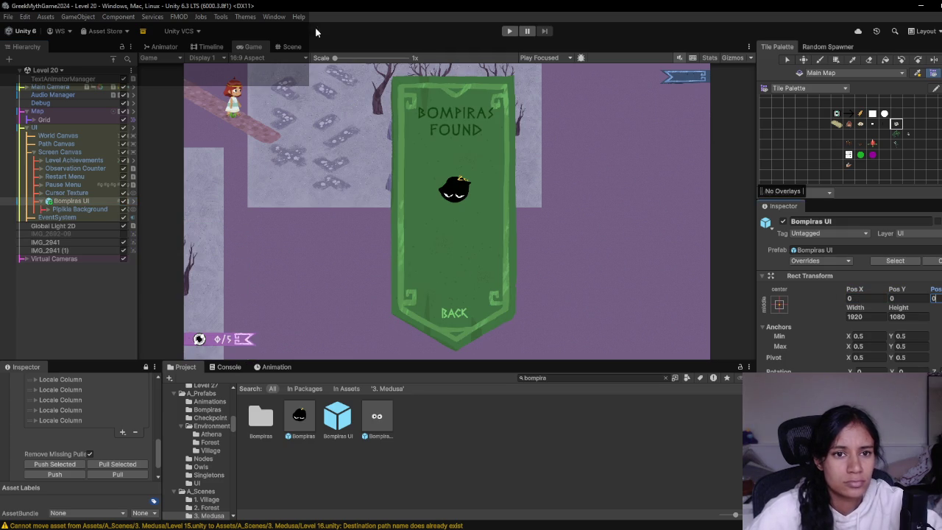
pyautogui.click(124, 210)
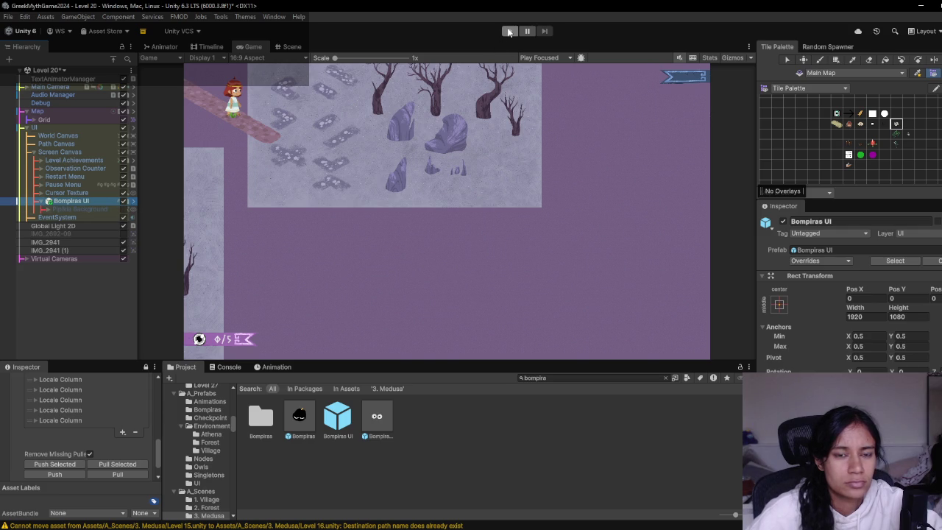
pyautogui.click(292, 46)
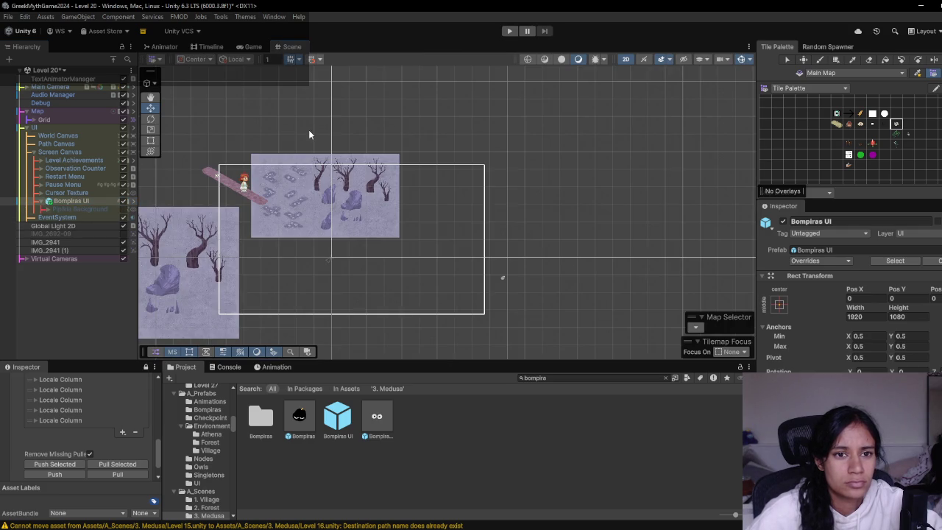
# - Drop a Bompiras collectible into Level 20 and set its collectable to Glimmet after trying Fizzle, Hummi and TriEyedNeedle
pyautogui.moveTo(302, 420); pyautogui.dragTo(454, 196)
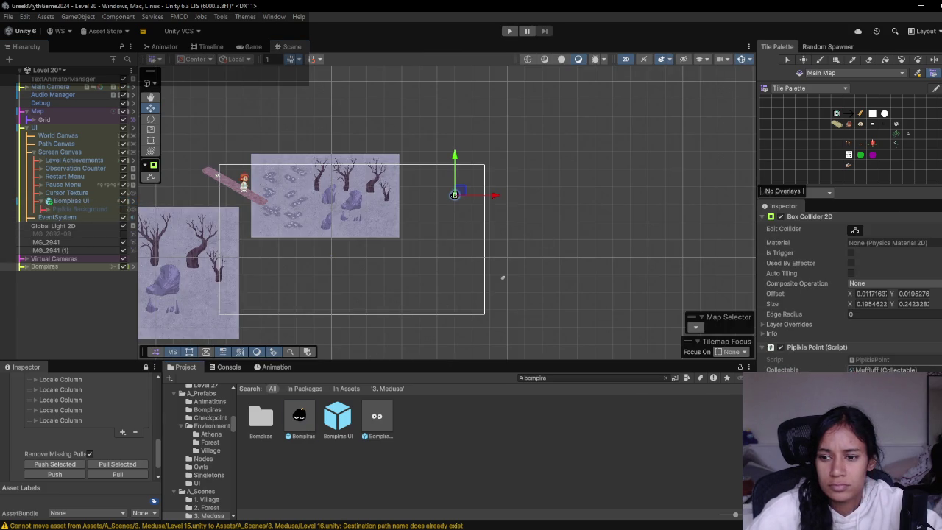
pyautogui.click(684, 390)
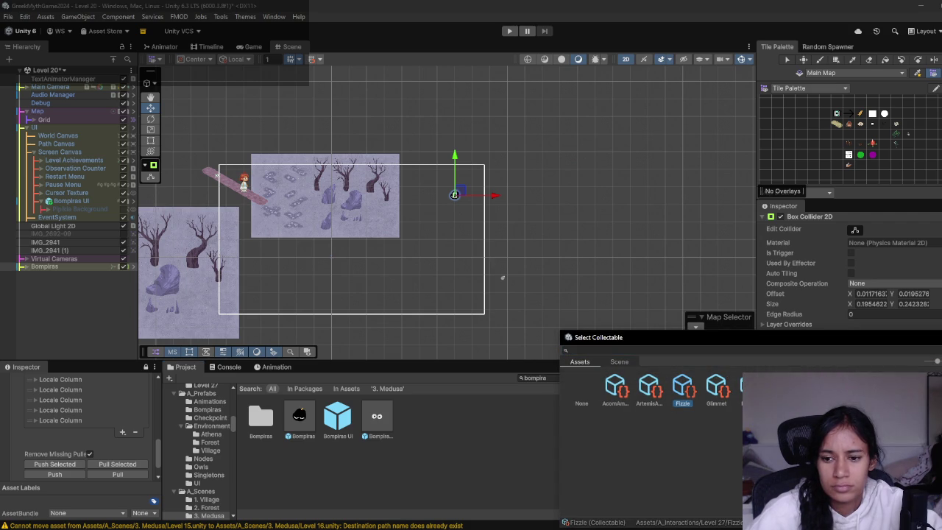
pyautogui.click(745, 389)
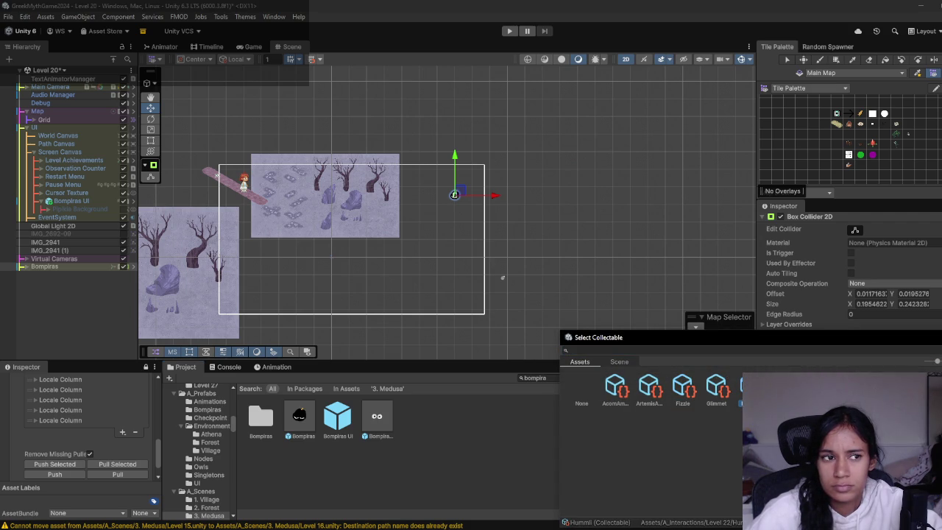
pyautogui.click(785, 389)
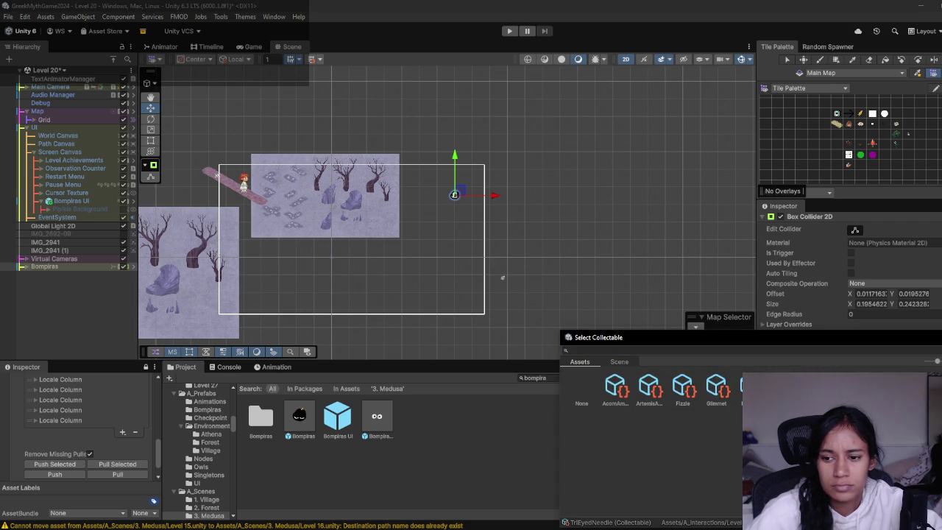
pyautogui.click(720, 391)
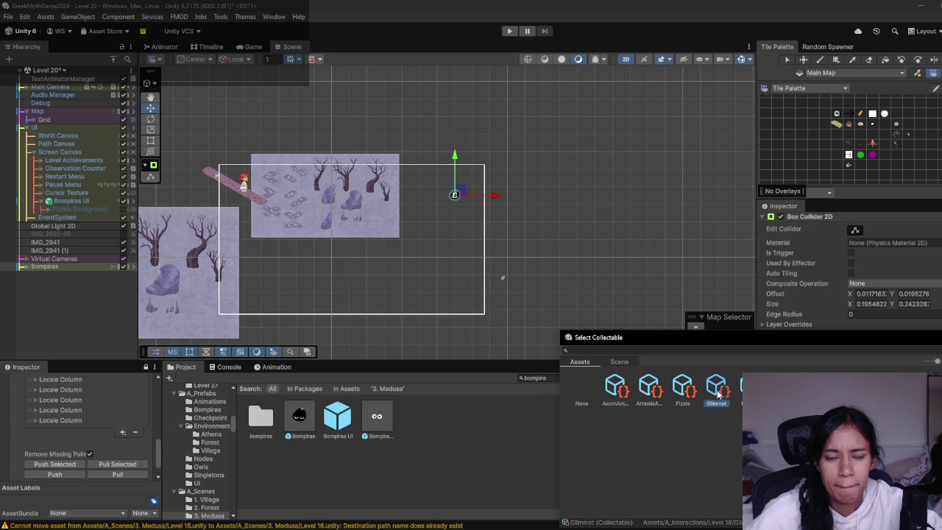
pyautogui.doubleClick(716, 395)
# - Pan the Milanote Progression board to show the earlier paths around Path 19's rascal card
pyautogui.hotkey('alt', 'Tab')
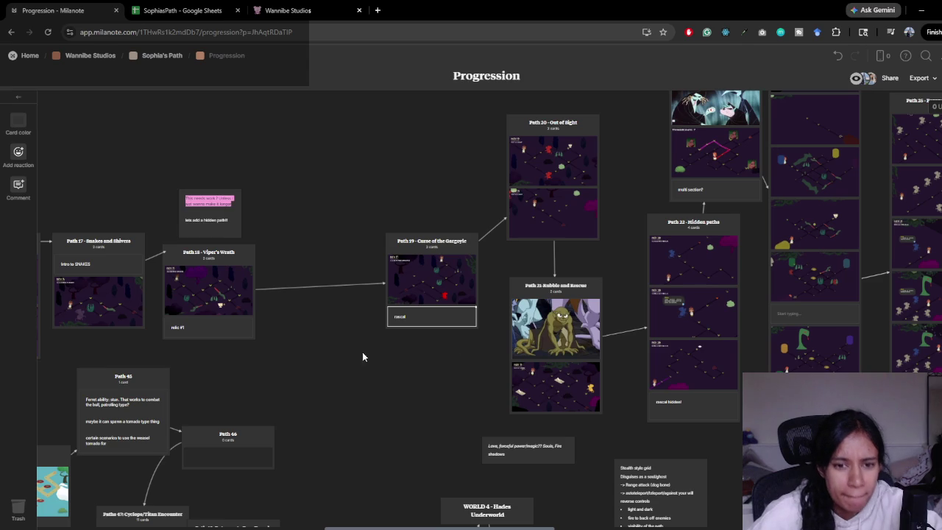
pyautogui.moveTo(343, 369); pyautogui.dragTo(470, 356)
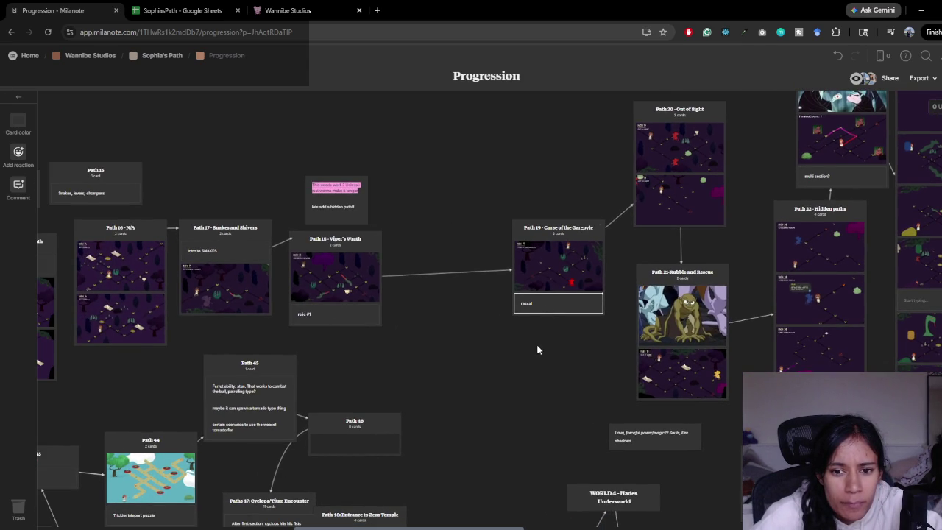
pyautogui.hotkey('alt', 'Tab')
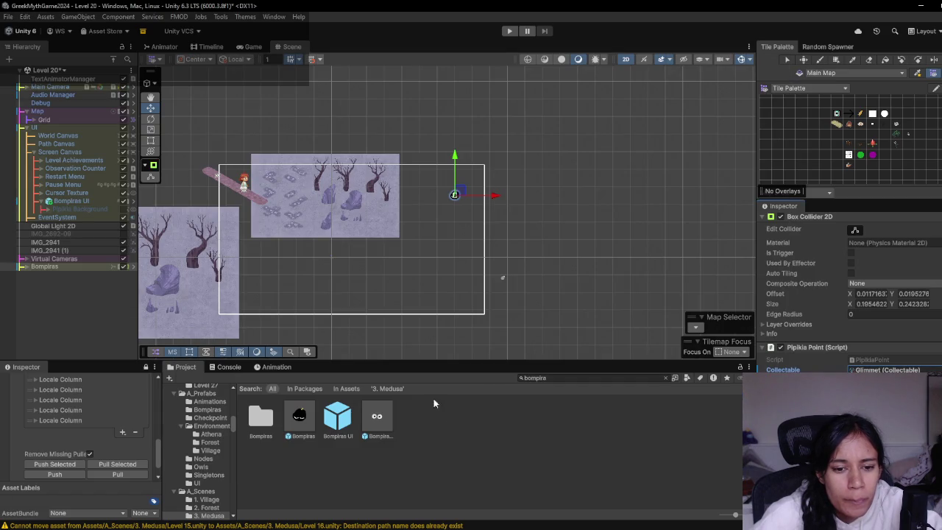
# - Clear the 'bompira' search and locate the Glimmet asset, then go up to A_Interactions
pyautogui.click(574, 377)
pyautogui.press('BackSpace')
pyautogui.click(888, 369)
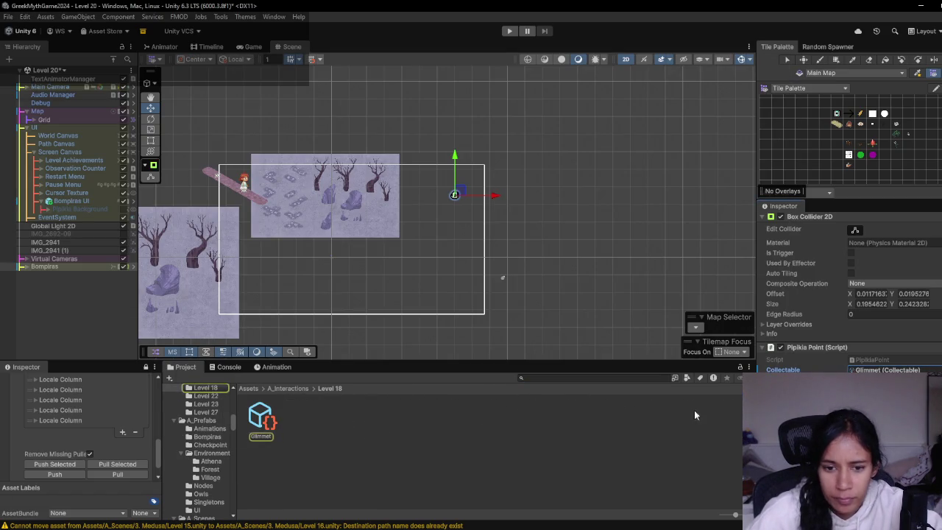
pyautogui.click(270, 419)
pyautogui.click(308, 388)
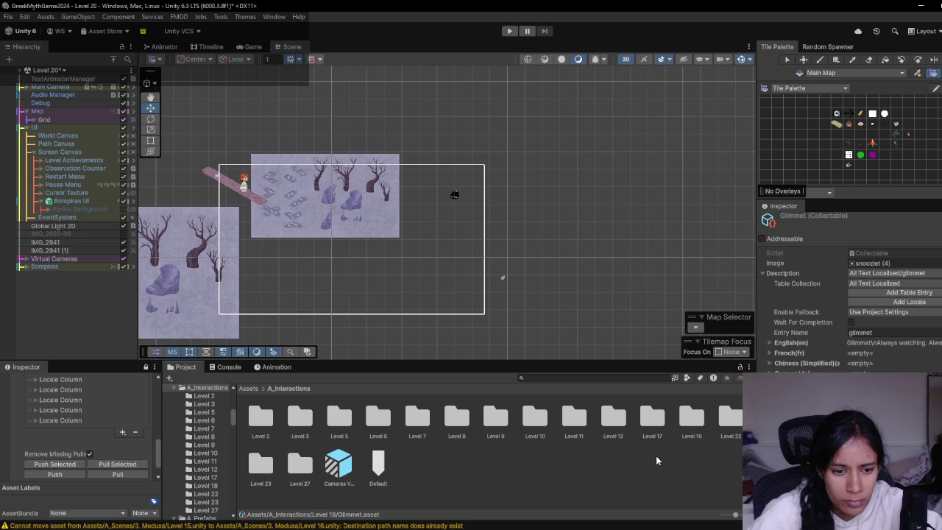
# - Rename the Level 18 interactions folder to Level 20
pyautogui.click(687, 418)
pyautogui.press('F2')
pyautogui.press('BackSpace')
pyautogui.press('BackSpace')
pyautogui.press('BackSpace')
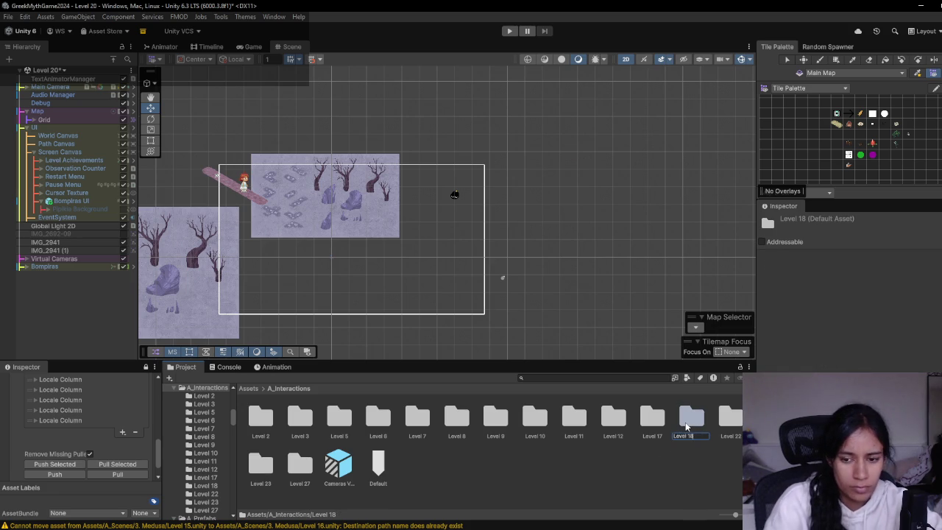
pyautogui.write('20')
pyautogui.press('Return')
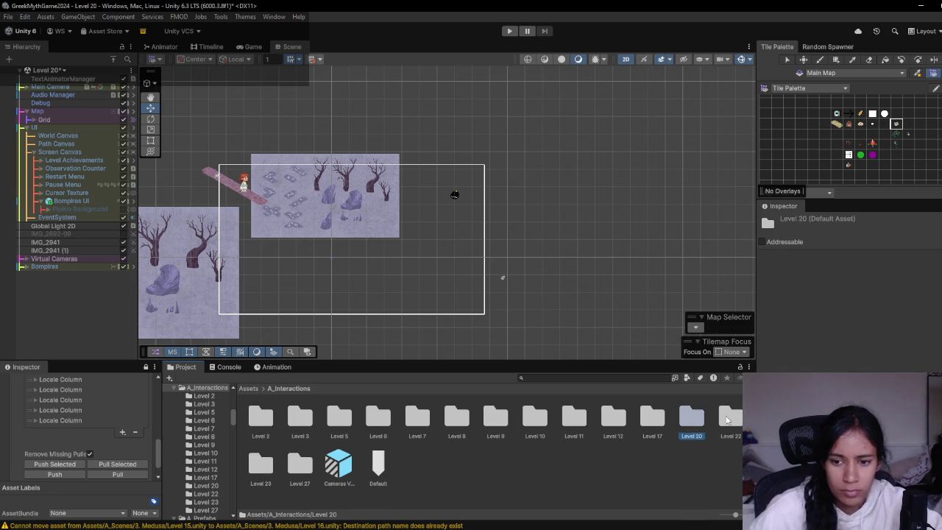
pyautogui.doubleClick(728, 419)
pyautogui.click(289, 388)
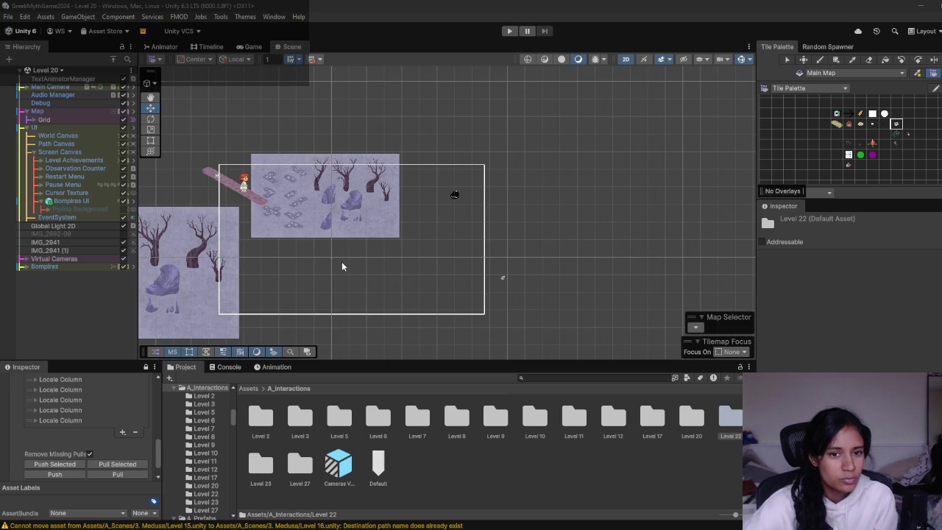
pyautogui.click(511, 31)
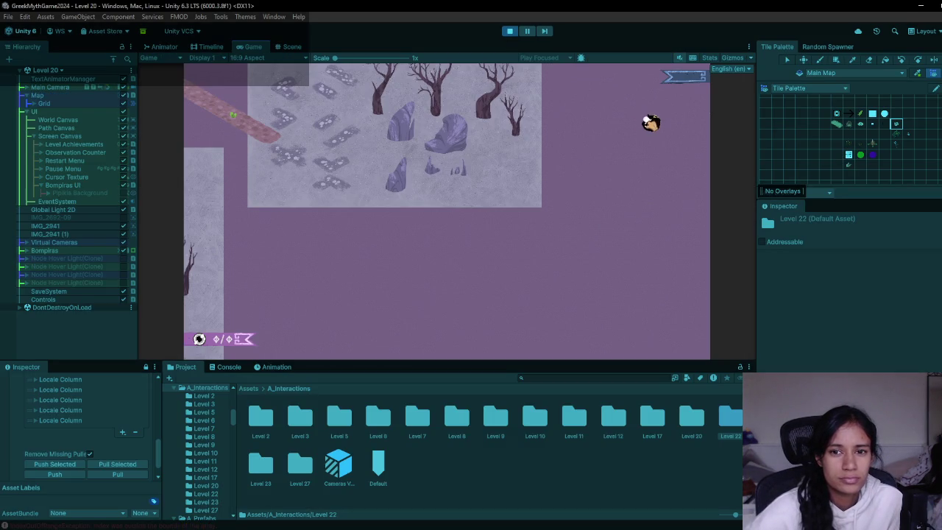
pyautogui.click(652, 125)
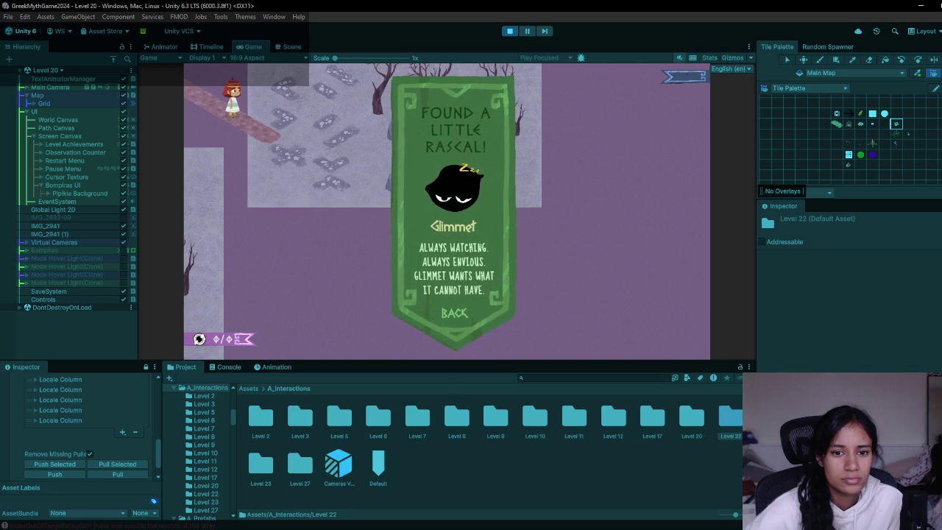
pyautogui.click(456, 317)
pyautogui.click(510, 31)
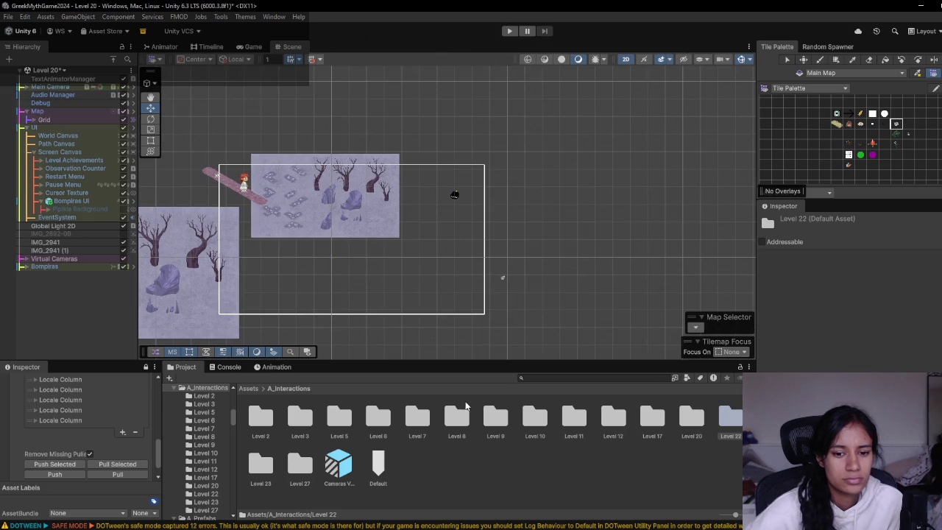
pyautogui.hotkey('alt', 'Tab')
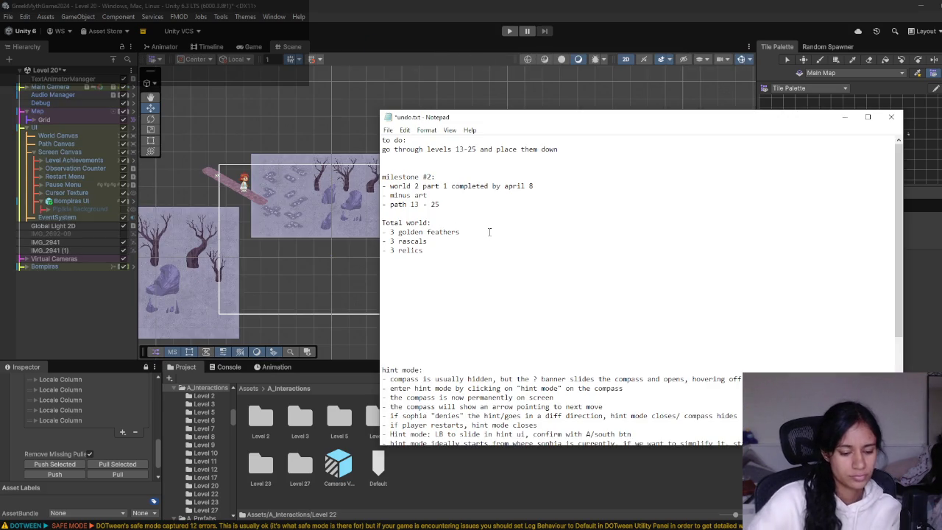
# - Add empty parentheses after golden feathers and tag the 3 rascals line with (p20, p22, p27)
pyautogui.write('()')
pyautogui.press('Down')
pyautogui.write('()')
pyautogui.write('p20, p')
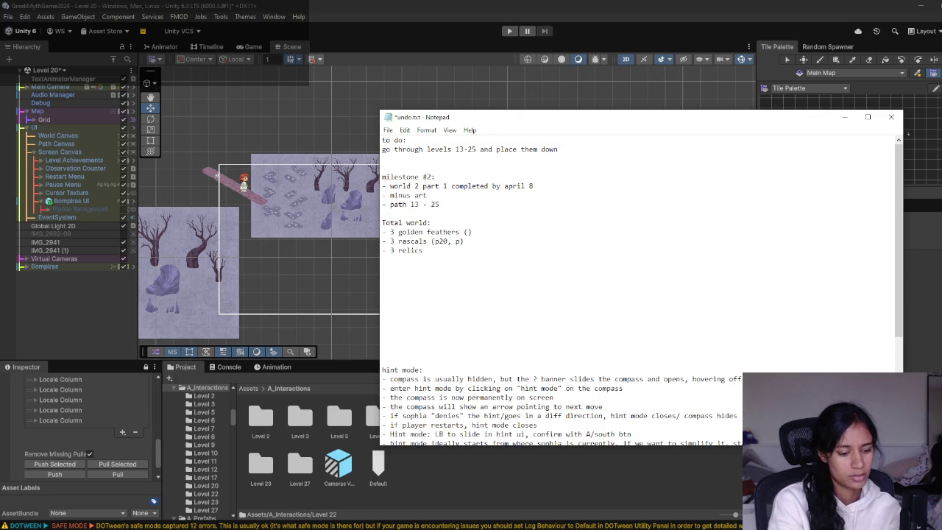
pyautogui.write('22,')
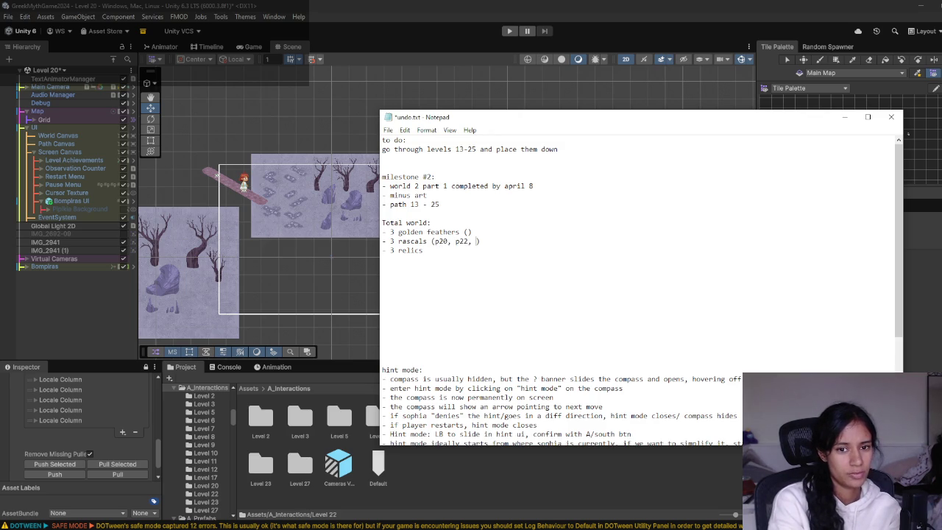
pyautogui.hotkey('alt', 'Tab')
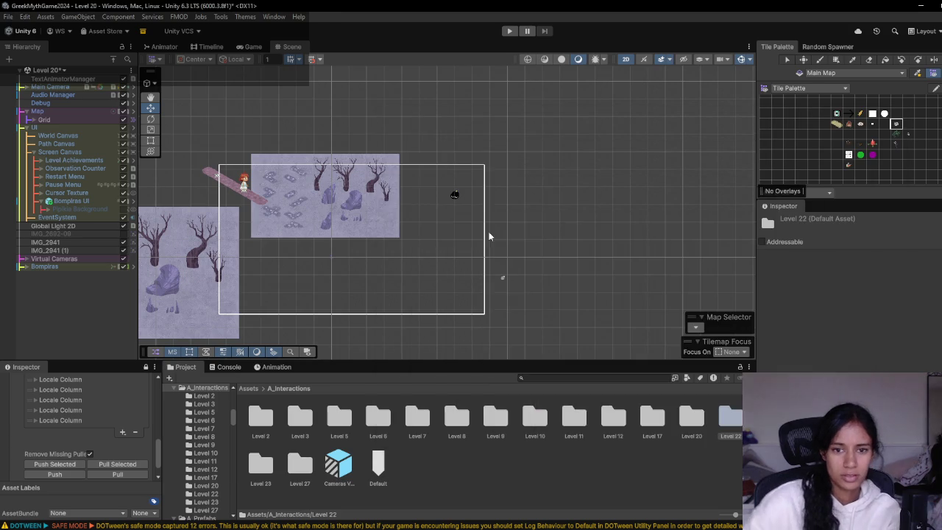
pyautogui.hotkey('alt', 'Tab')
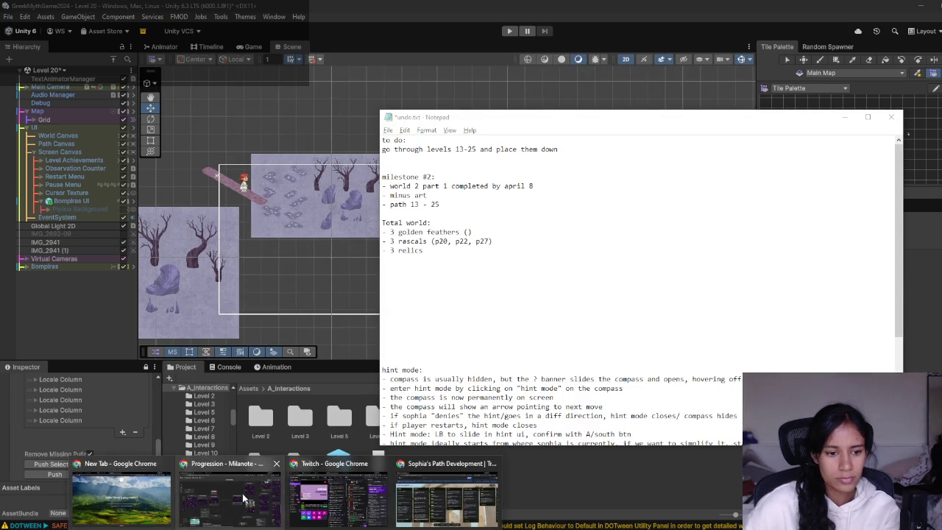
# - Pan across Milanote's Progression board from Path 14 to Path 29 to find the relics
pyautogui.click(230, 489)
pyautogui.moveTo(652, 270)
pyautogui.mouseDown()
pyautogui.moveTo(477, 408)
pyautogui.moveTo(421, 261)
pyautogui.moveTo(739, 213)
pyautogui.mouseUp()
pyautogui.moveTo(302, 344); pyautogui.dragTo(721, 324)
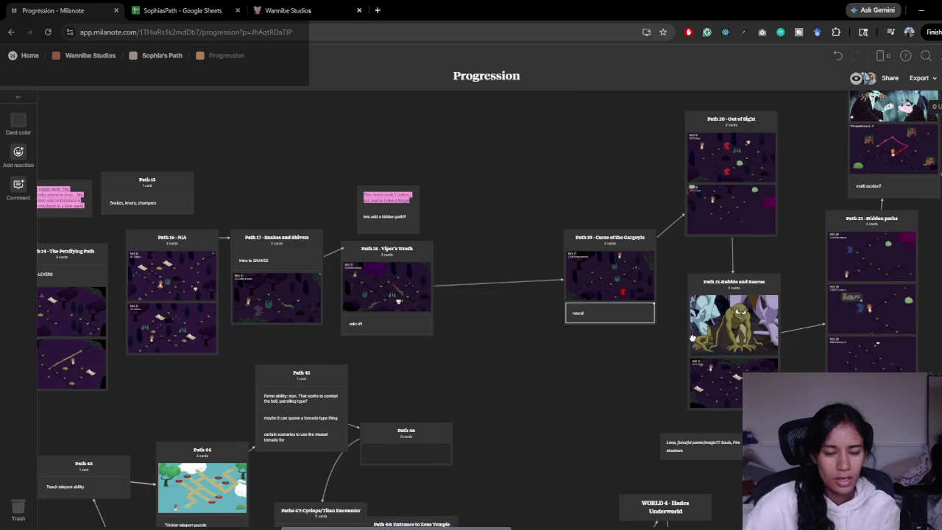
pyautogui.moveTo(366, 373); pyautogui.dragTo(390, 370)
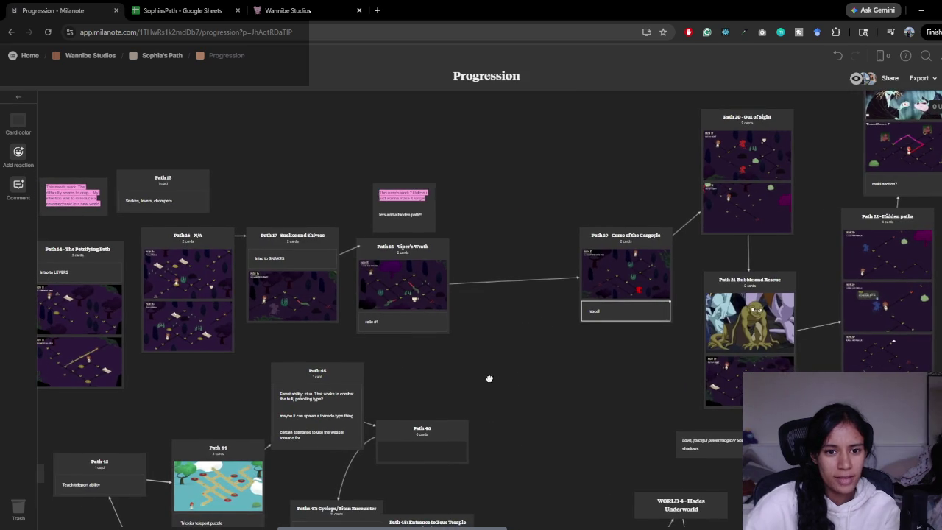
pyautogui.hscroll(8, 500, 380)
pyautogui.moveTo(515, 411)
pyautogui.mouseDown()
pyautogui.moveTo(427, 446)
pyautogui.moveTo(344, 521)
pyautogui.mouseUp()
pyautogui.hscroll(8, 343, 521)
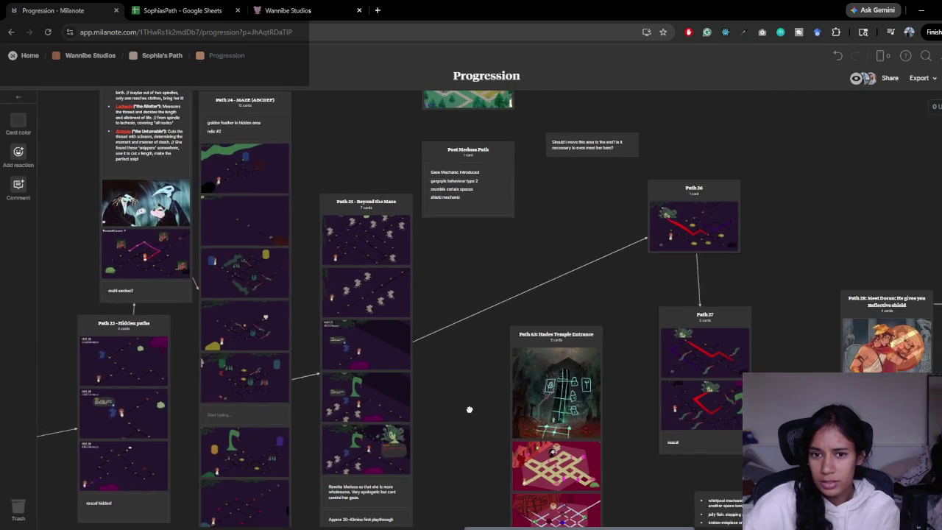
pyautogui.moveTo(469, 410)
pyautogui.mouseDown()
pyautogui.moveTo(472, 305)
pyautogui.moveTo(442, 374)
pyautogui.moveTo(365, 404)
pyautogui.mouseUp()
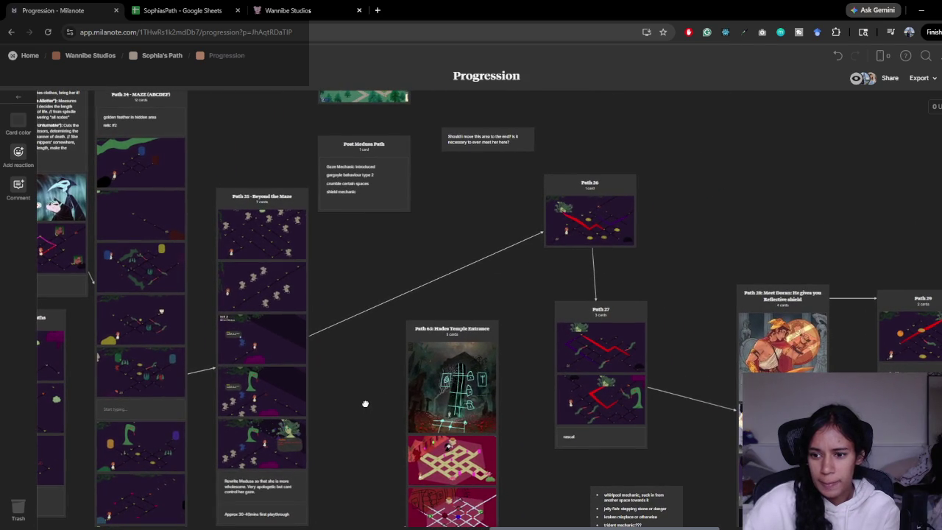
pyautogui.hotkey('alt', 'Tab')
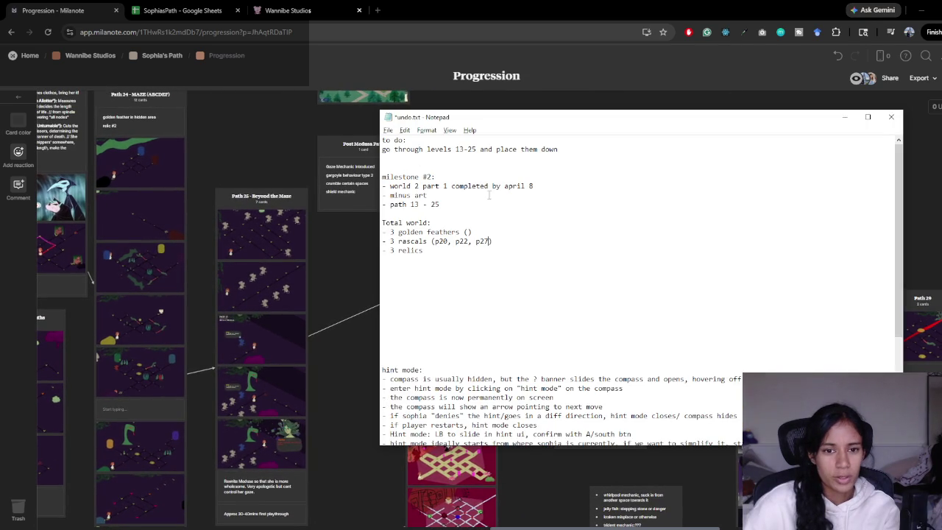
# - Note the relic paths (18,24,29) after '3 relics' in undo.txt and return to Unity
pyautogui.write(' (18,24,29')
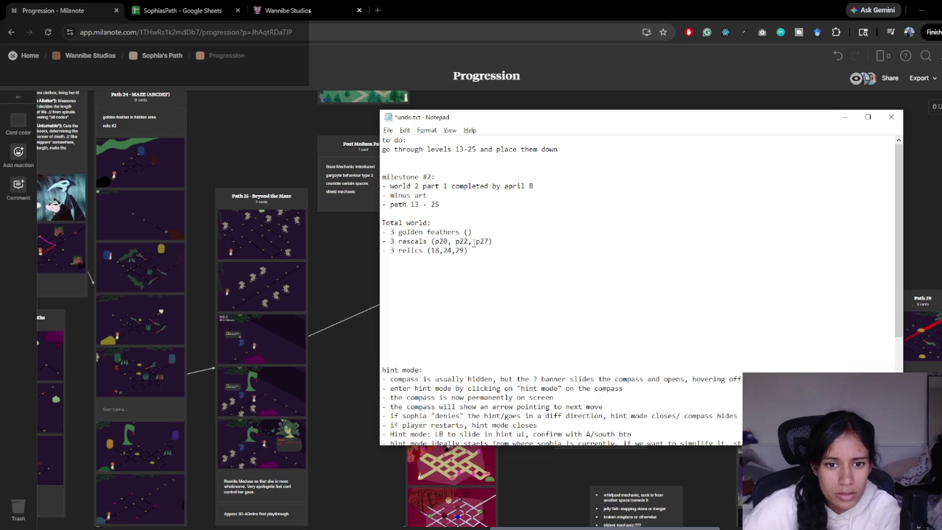
pyautogui.moveTo(473, 241); pyautogui.dragTo(419, 241)
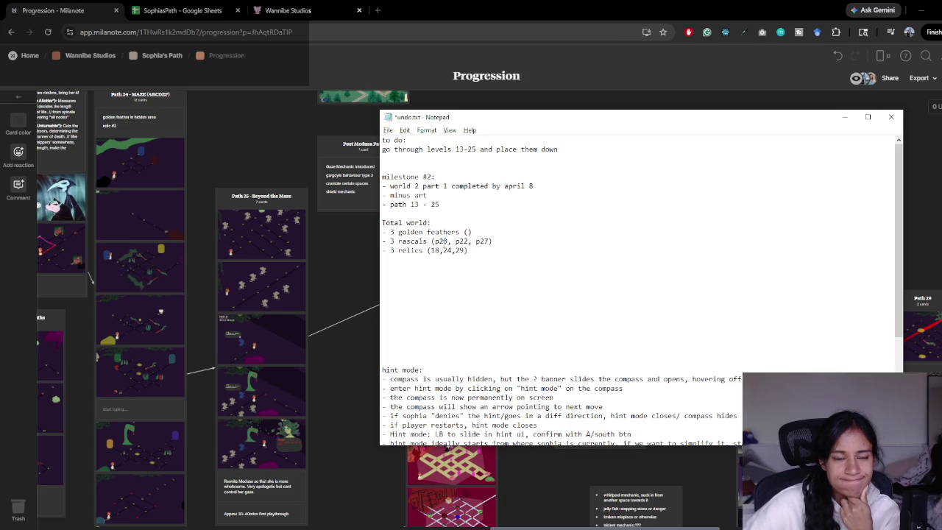
pyautogui.hotkey('alt', 'Tab')
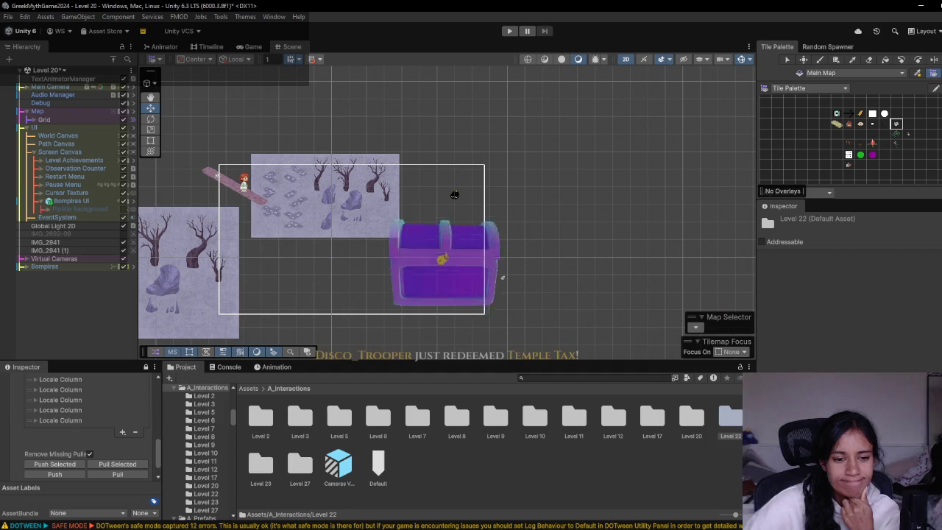
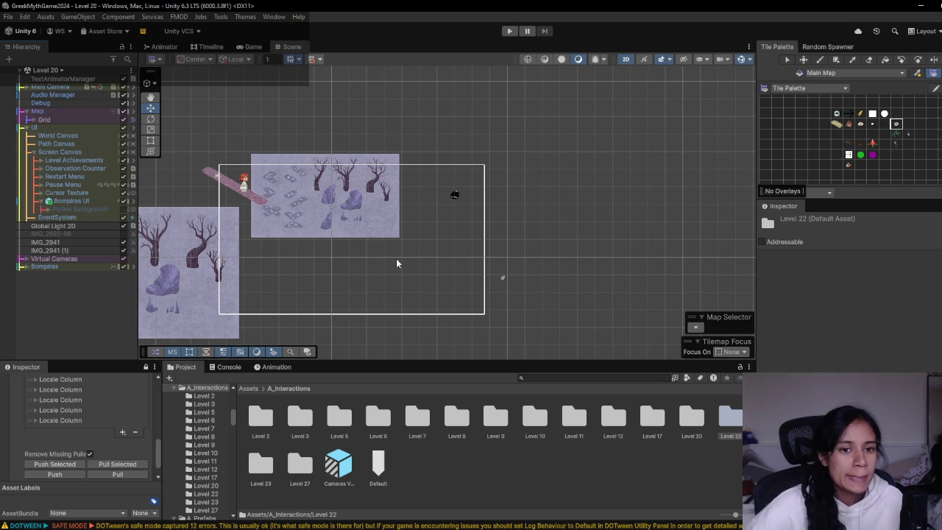
# - Load the Level 15 scene from the Hierarchy scene dropdown in place of Level 20
pyautogui.click(62, 70)
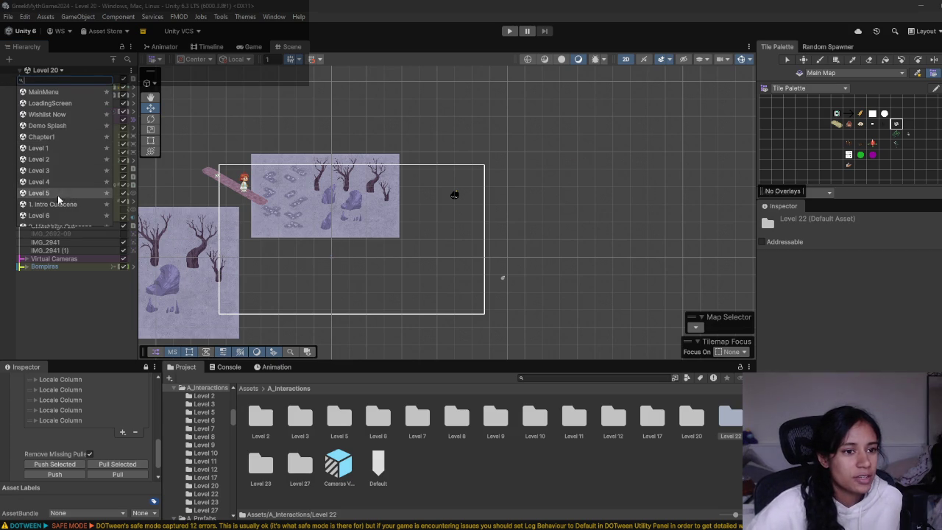
pyautogui.scroll(-3, 62, 199)
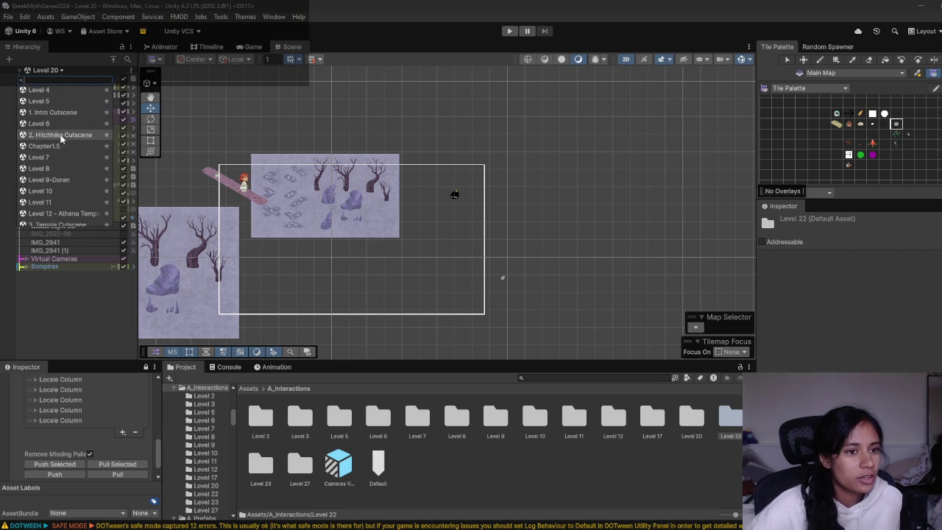
pyautogui.scroll(-1, 64, 166)
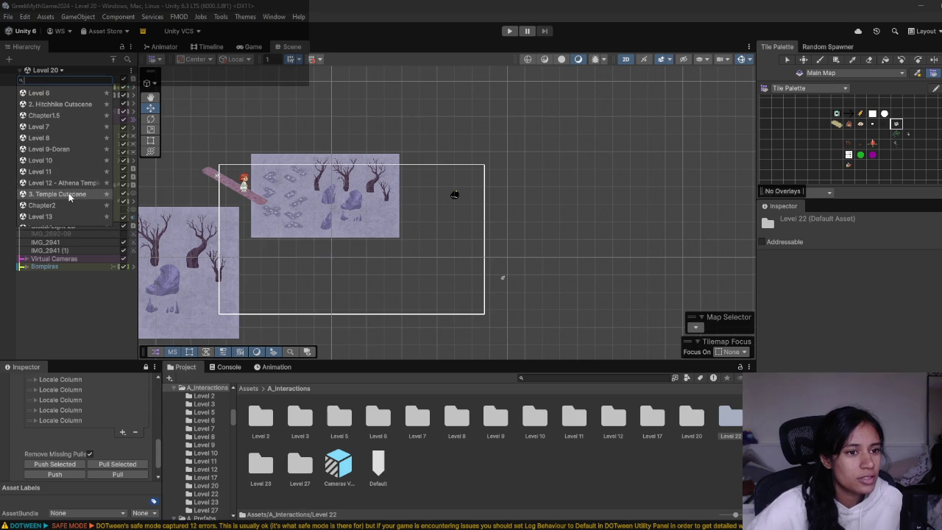
pyautogui.scroll(-2, 69, 193)
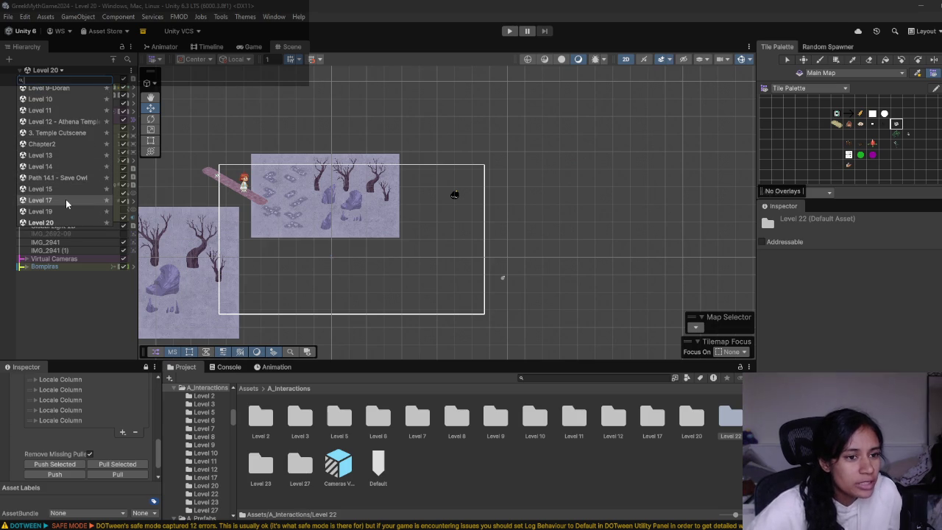
pyautogui.scroll(-1, 65, 200)
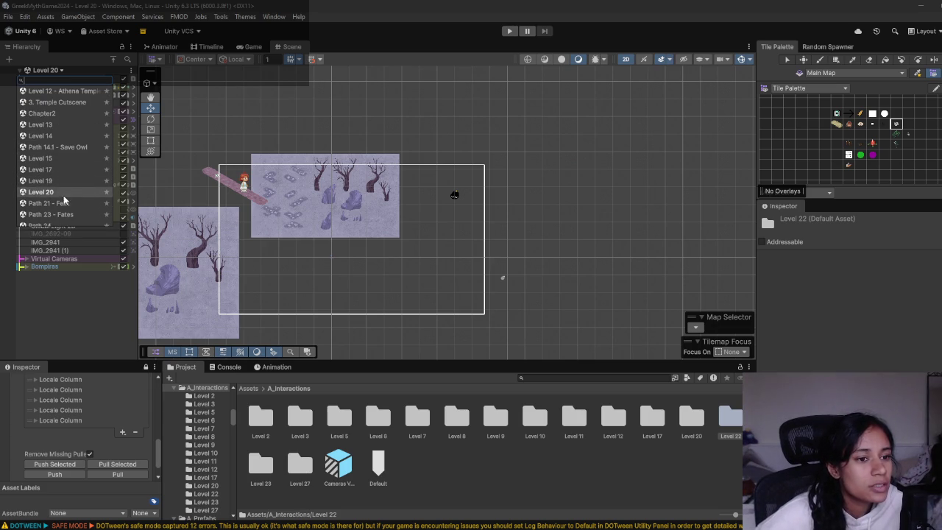
pyautogui.scroll(-1, 58, 182)
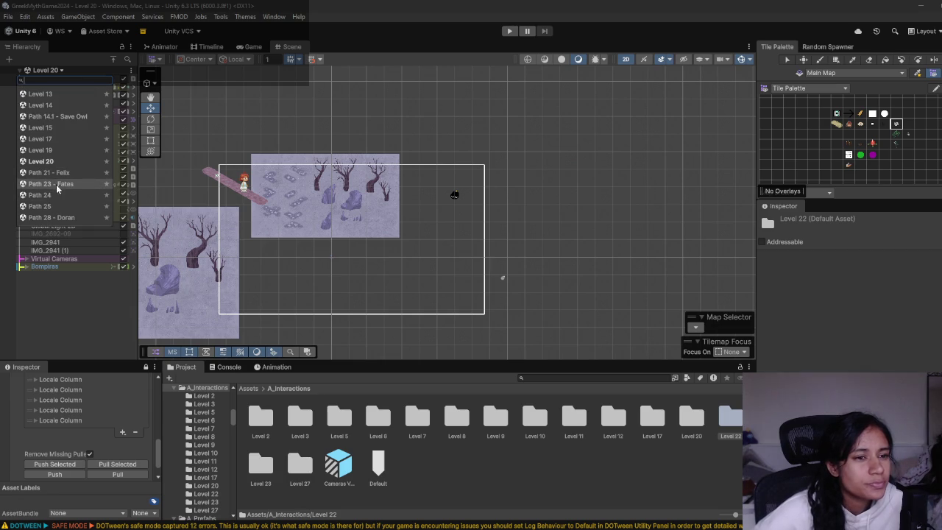
pyautogui.scroll(1, 55, 180)
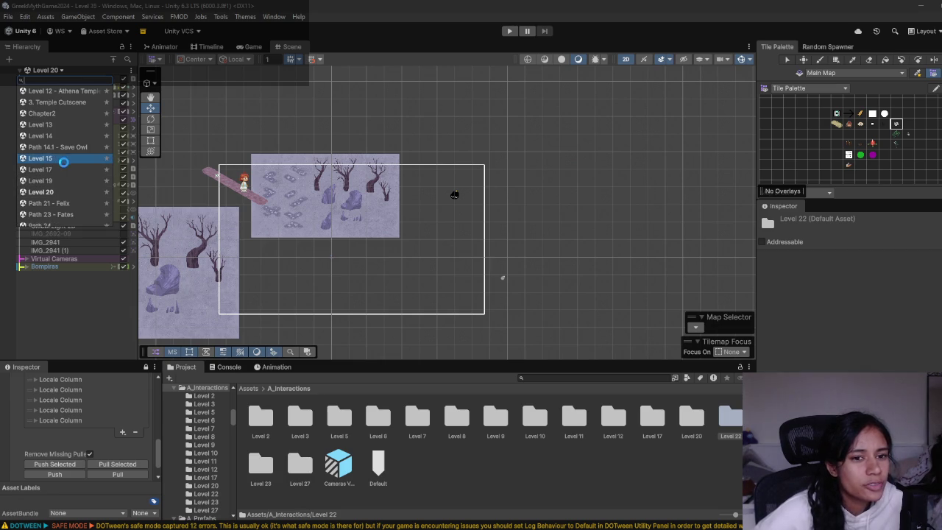
pyautogui.click(58, 160)
pyautogui.scroll(-2, 324, 251)
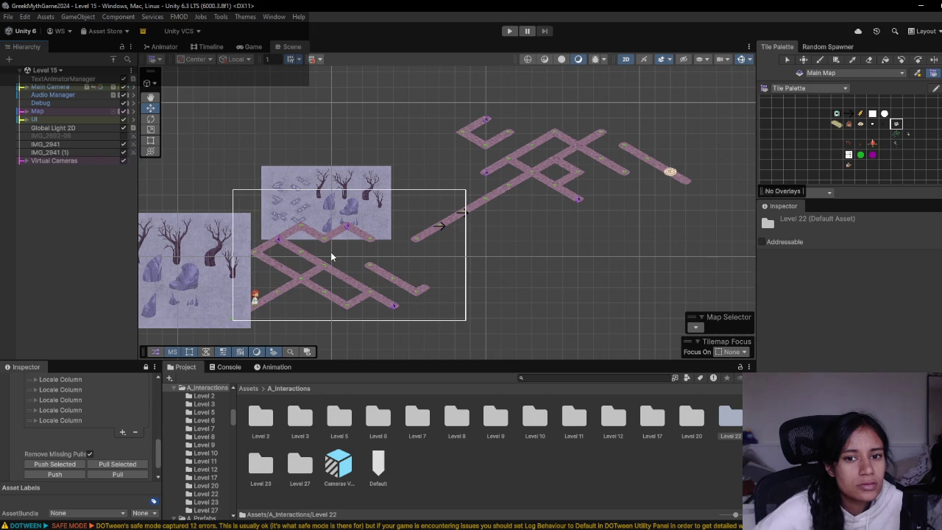
# - Reopen the scene list, move the choice to Level 20, then switch to the Milanote board
pyautogui.click(59, 70)
pyautogui.scroll(-3, 70, 184)
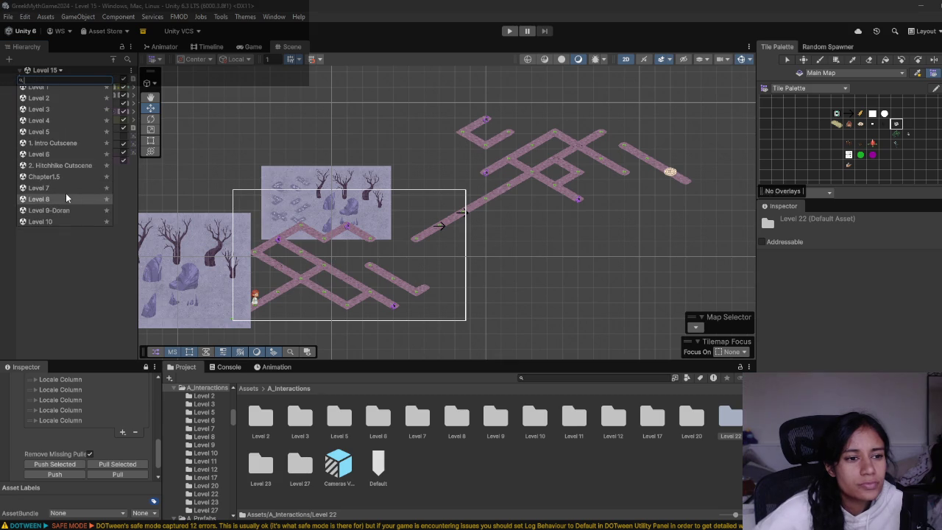
pyautogui.scroll(-3, 66, 193)
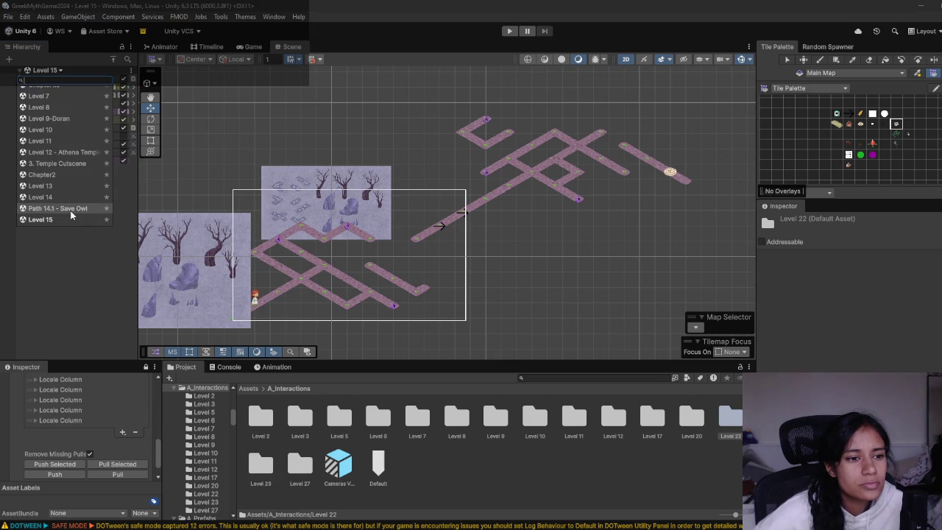
pyautogui.scroll(-2, 70, 209)
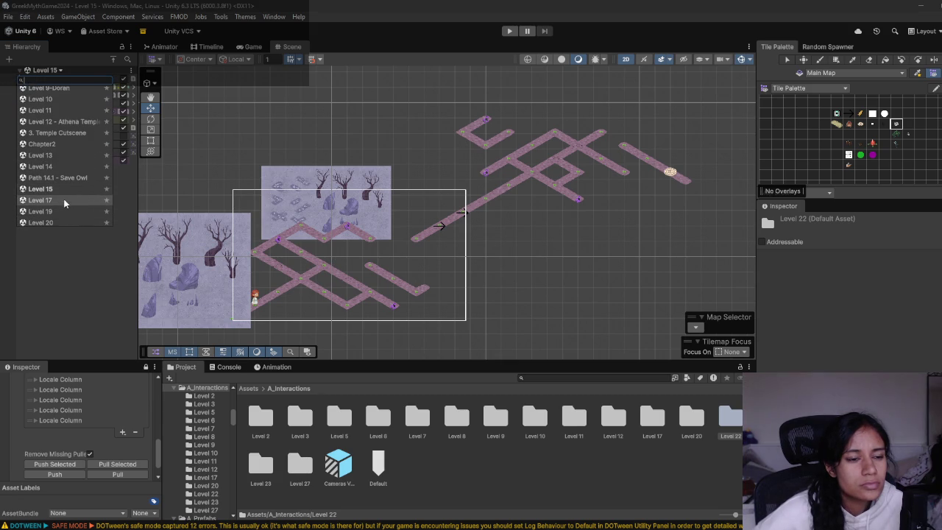
pyautogui.press('Down')
pyautogui.press('Down')
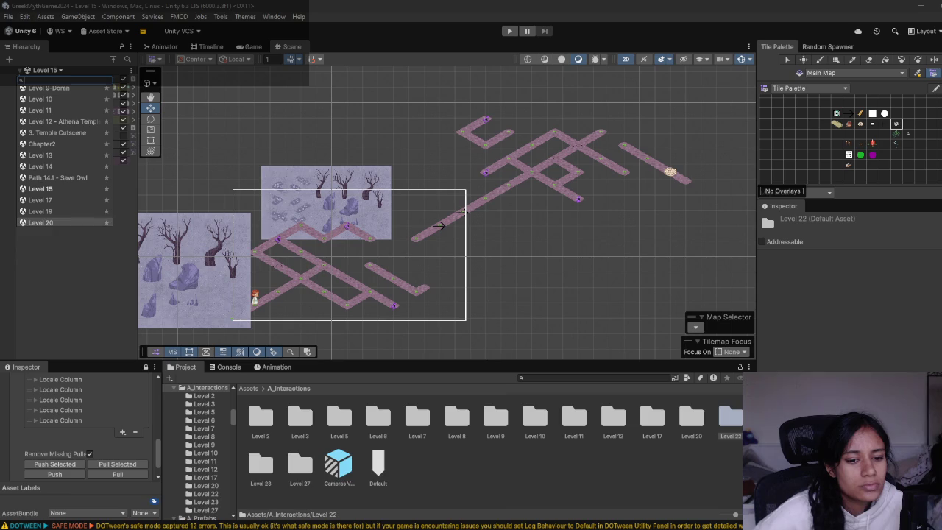
pyautogui.click(244, 508)
# - Pan the board to Paths 14–19, select the Path 17 Snakes and Shivers card, and minimise Chrome
pyautogui.hscroll(-5, 548, 310)
pyautogui.scroll(-1, 548, 310)
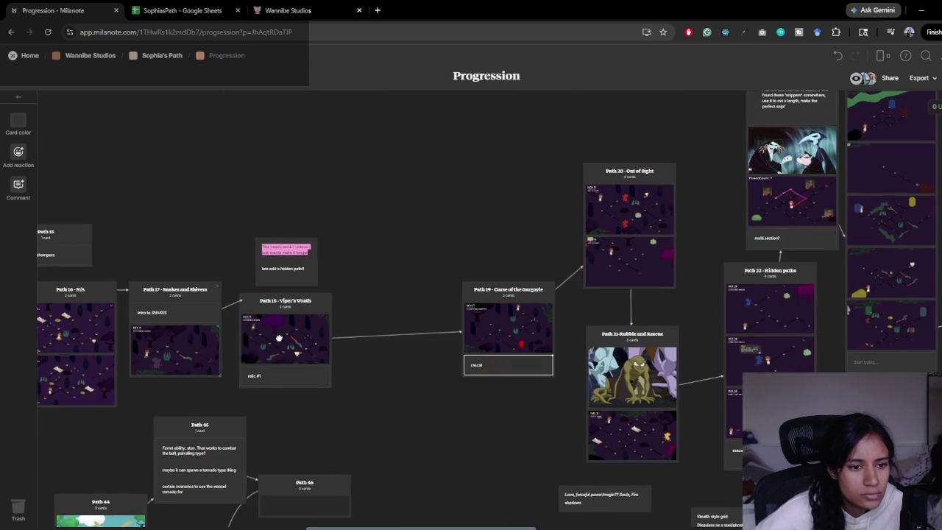
pyautogui.hscroll(-4, 279, 338)
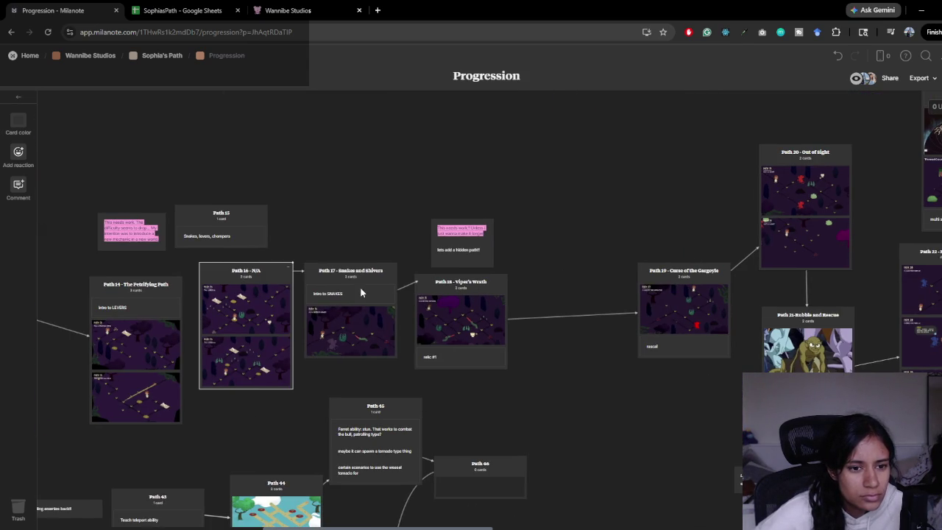
pyautogui.click(346, 271)
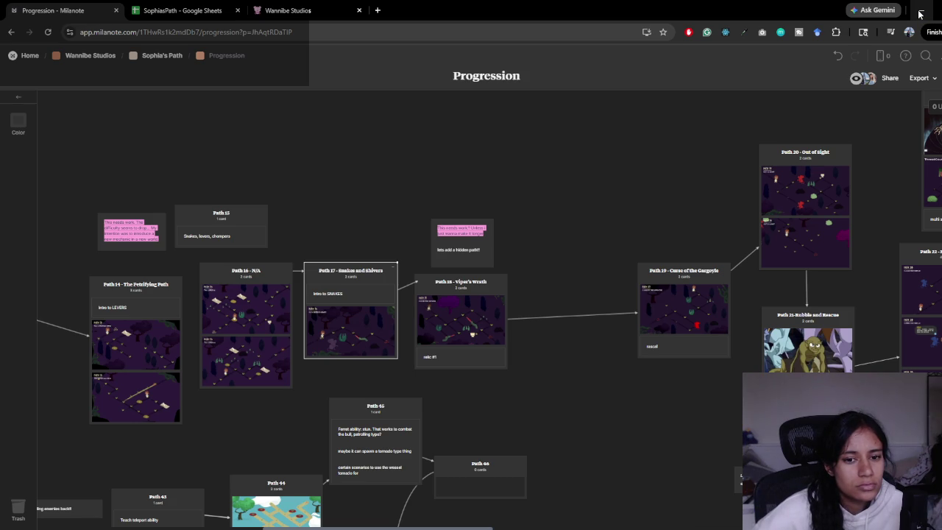
pyautogui.click(919, 13)
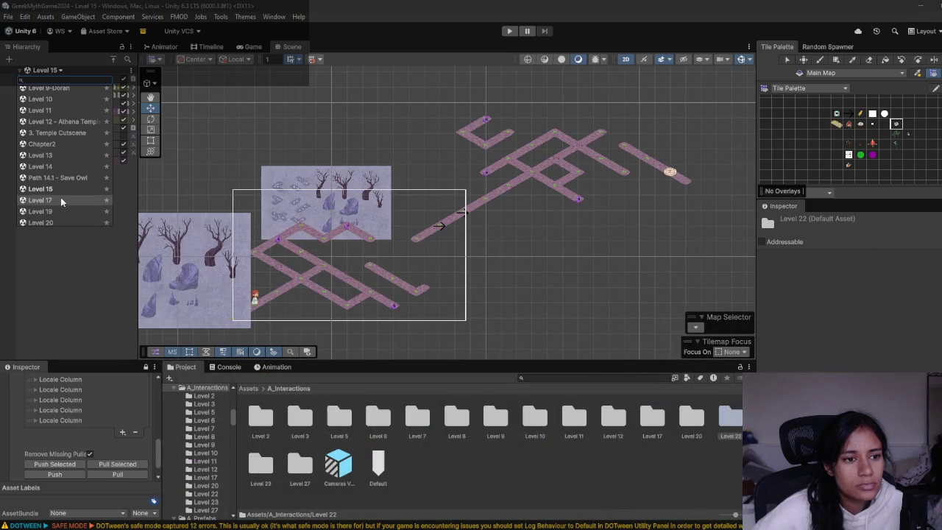
# - Check the Level 17 interactions folder's contents and rename it to Level 18
pyautogui.click(614, 420)
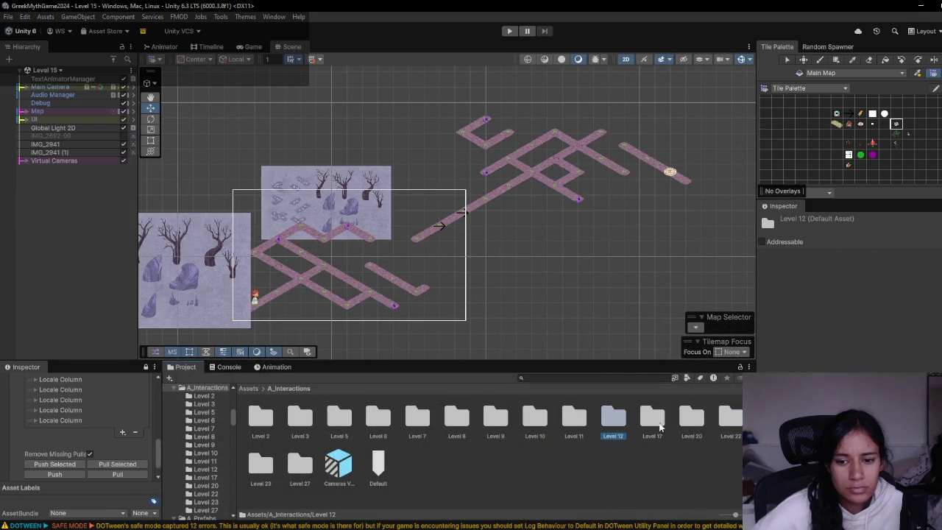
pyautogui.doubleClick(653, 421)
pyautogui.click(299, 389)
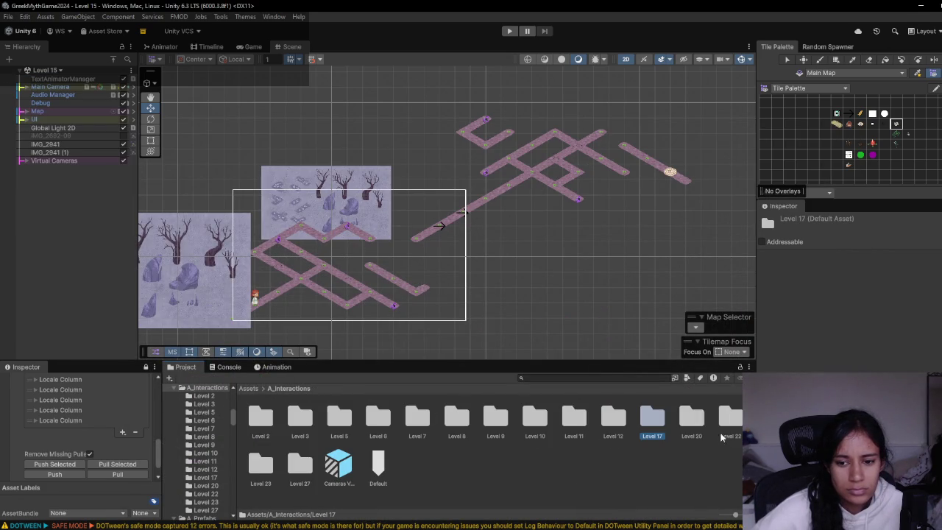
pyautogui.press('F2')
pyautogui.write('8')
pyautogui.press('Return')
# - Rename the Level 20 folder to Level 16 and verify its contents
pyautogui.doubleClick(685, 430)
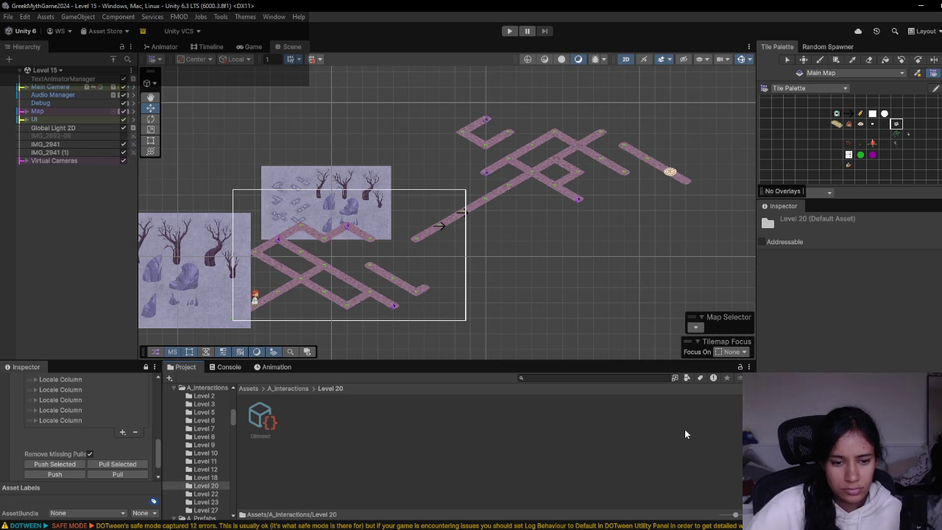
pyautogui.click(297, 389)
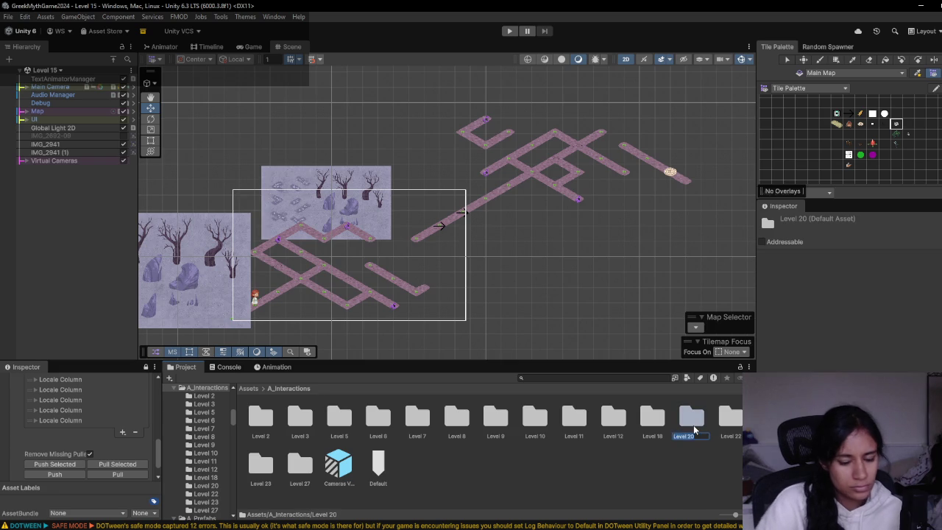
pyautogui.write('Level 13')
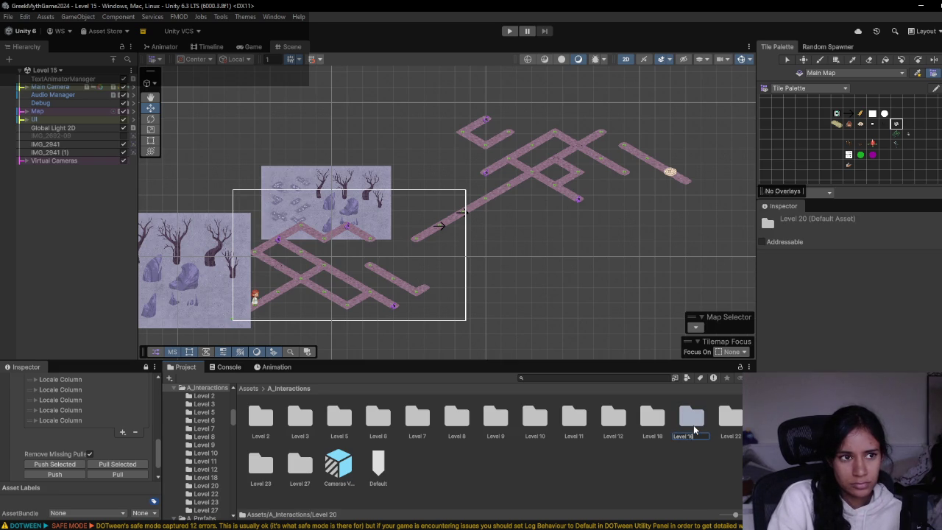
pyautogui.press('Return')
pyautogui.doubleClick(652, 420)
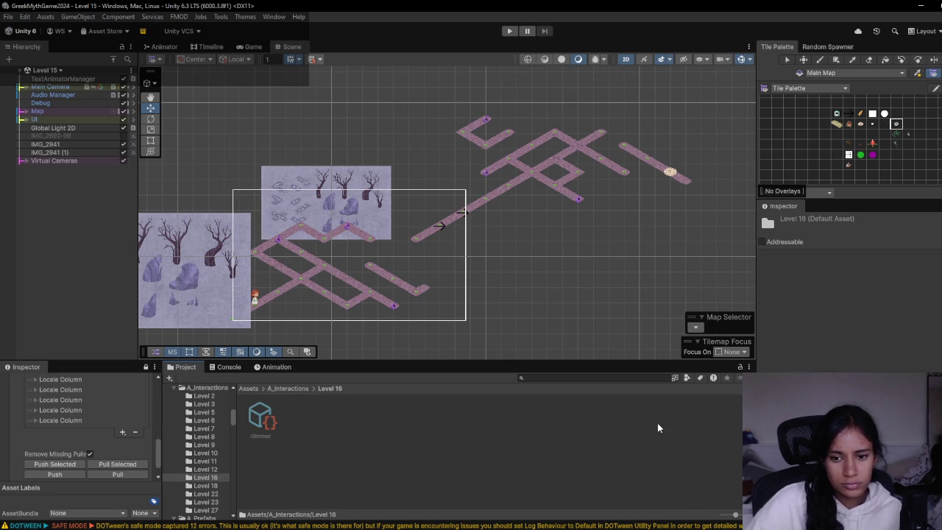
pyautogui.click(296, 389)
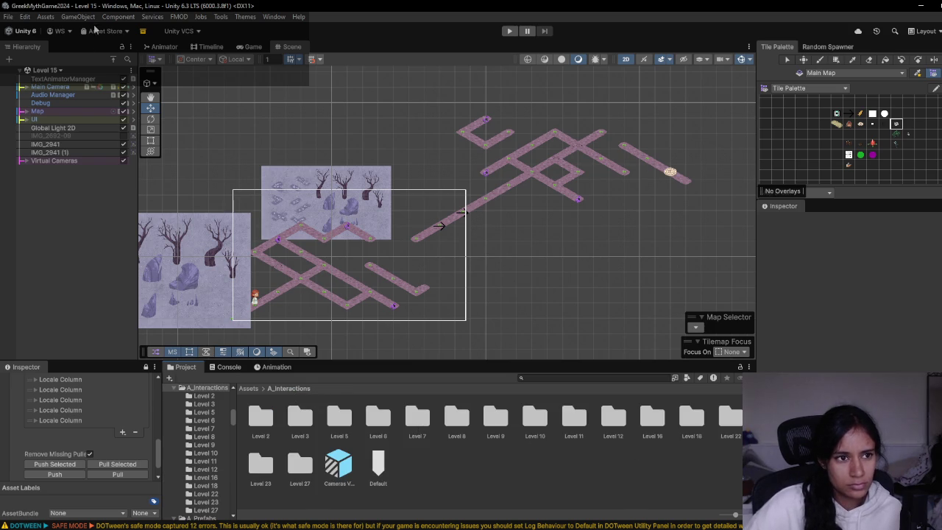
pyautogui.click(46, 69)
# - Load Level 20, expand UI > Screen Canvas, and delete the Bompiras object
pyautogui.scroll(-5, 80, 180)
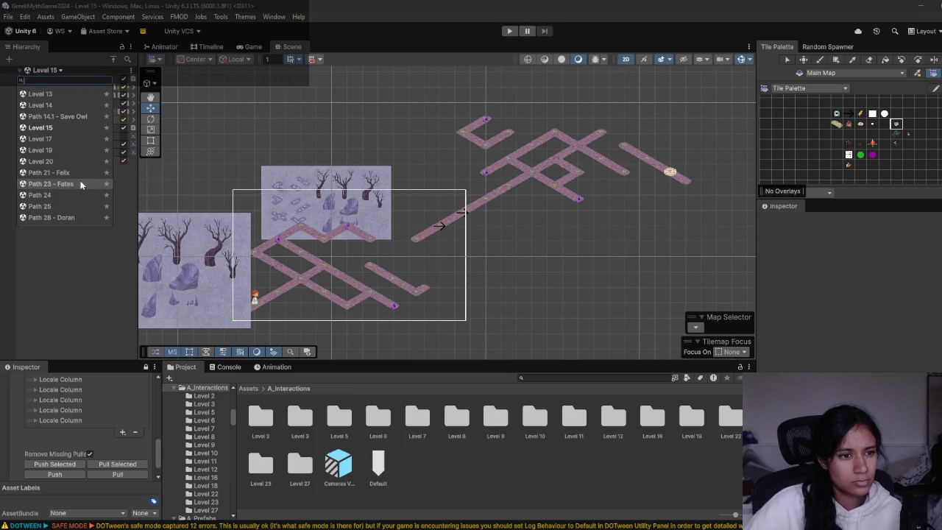
pyautogui.click(73, 191)
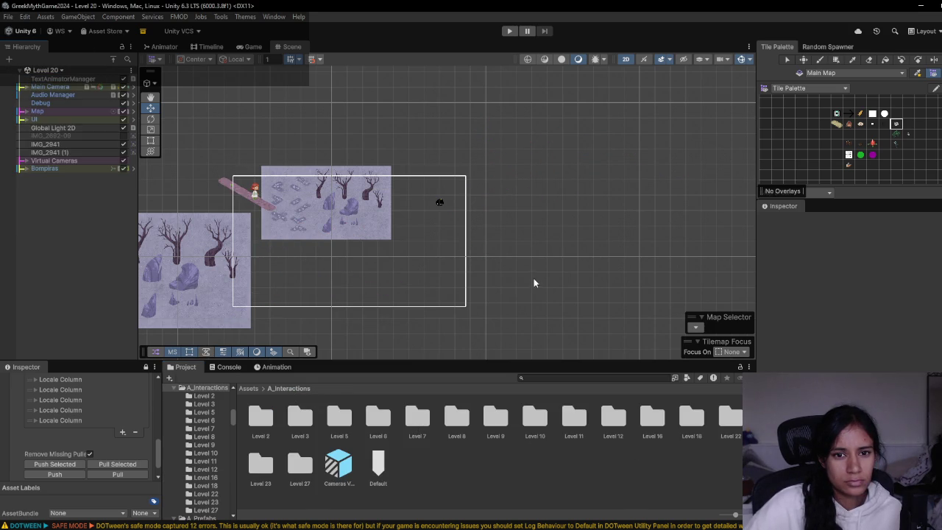
pyautogui.click(26, 120)
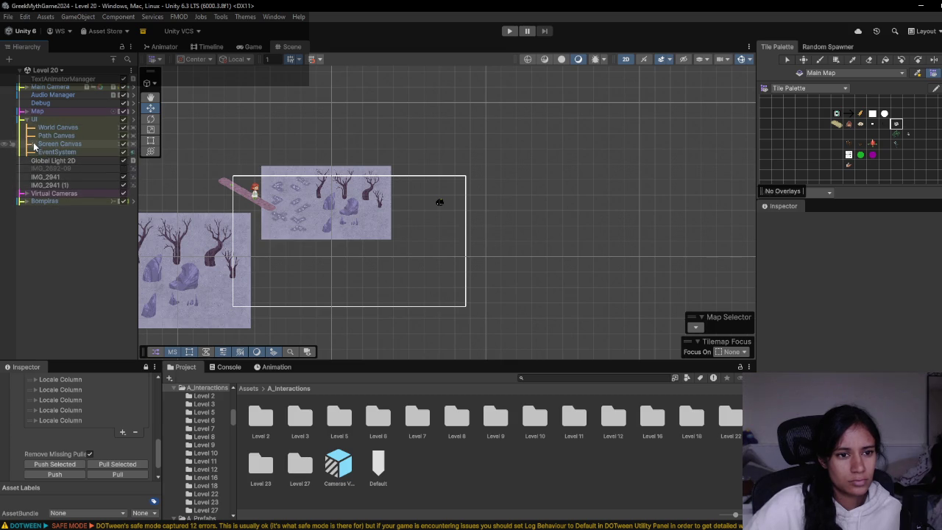
pyautogui.click(31, 144)
pyautogui.click(56, 192)
pyautogui.click(47, 254)
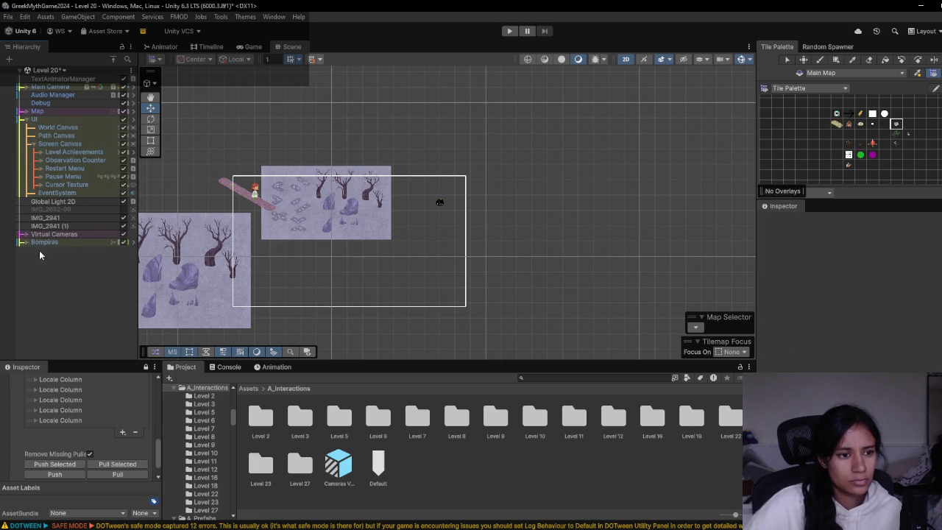
pyautogui.click(44, 242)
pyautogui.press('Delete')
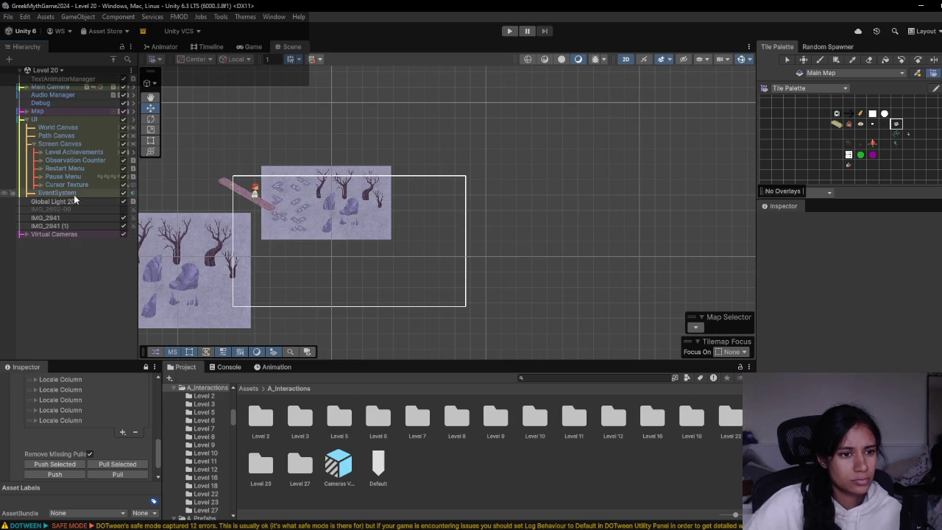
pyautogui.click(48, 70)
pyautogui.scroll(-5, 60, 154)
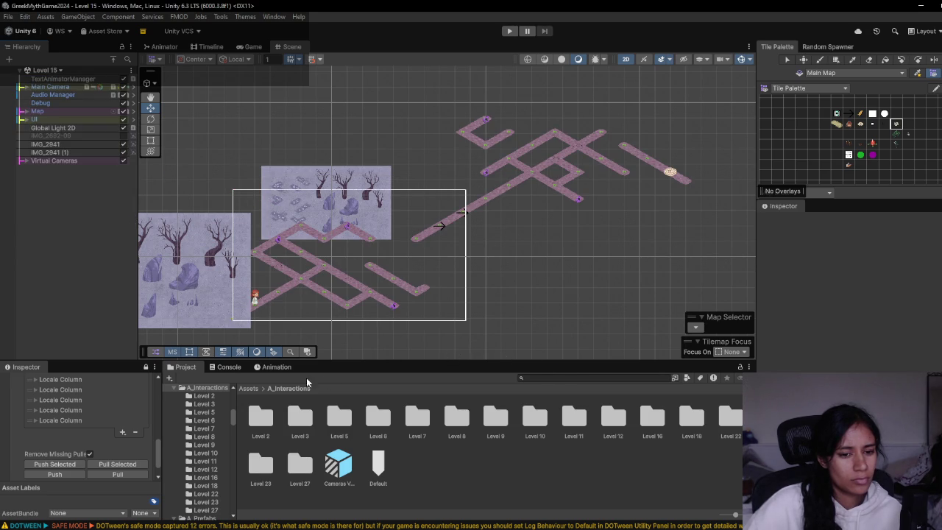
# - Find the Level 15 scene file in the project, then open the adjacent Level 16 scene
pyautogui.rightClick(133, 70)
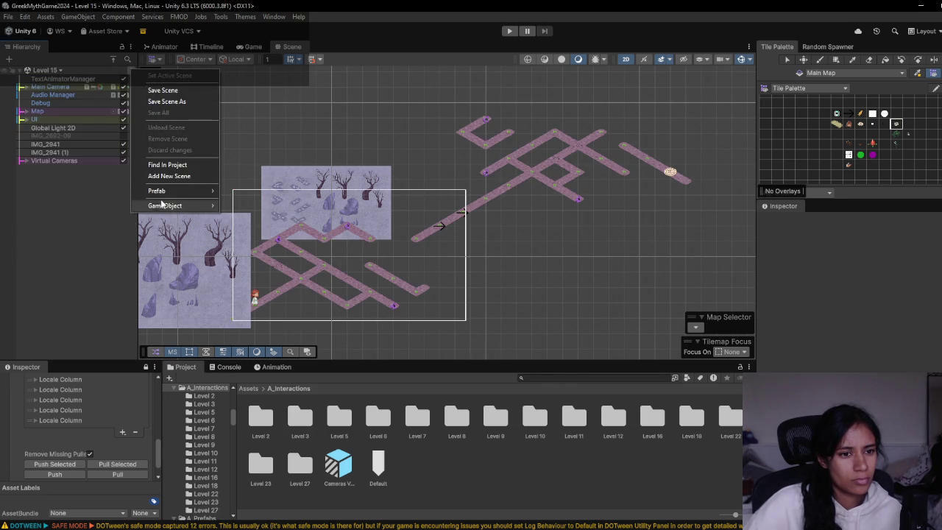
pyautogui.click(185, 165)
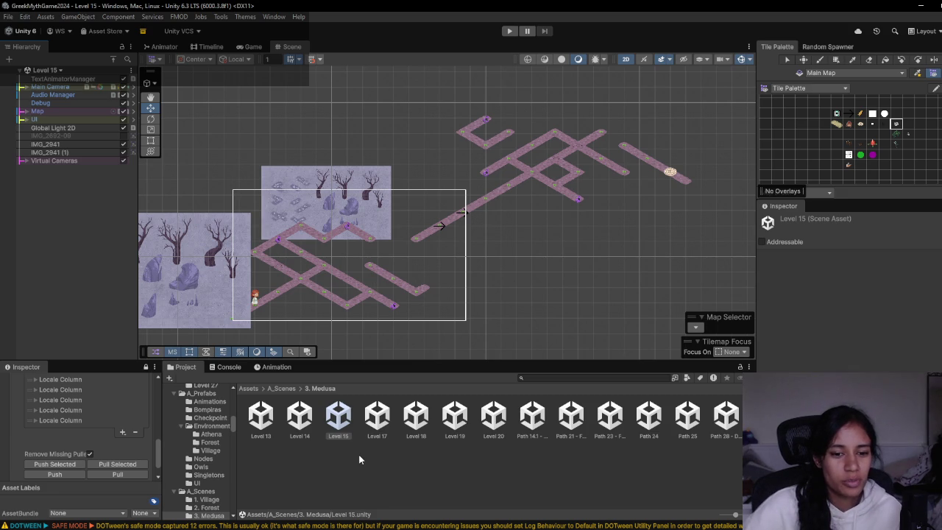
pyautogui.click(339, 425)
pyautogui.press('Right')
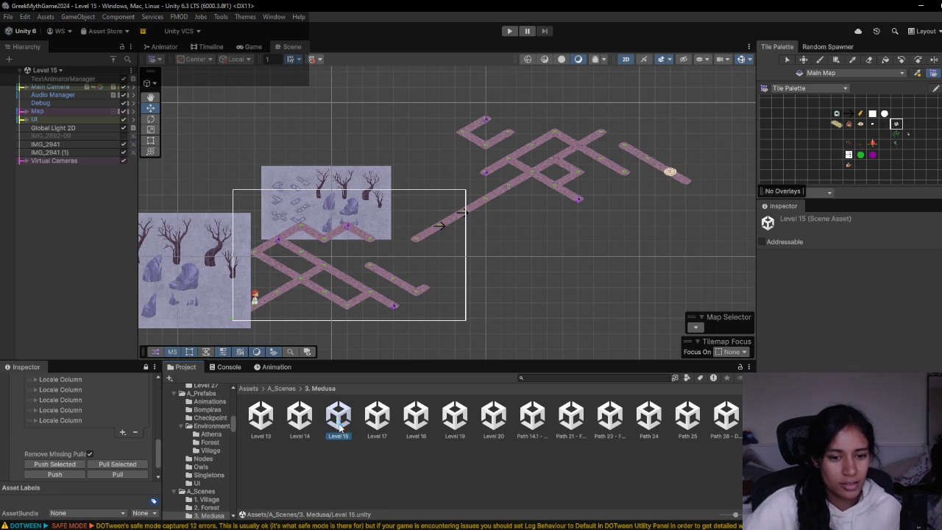
pyautogui.doubleClick(378, 420)
pyautogui.click(561, 378)
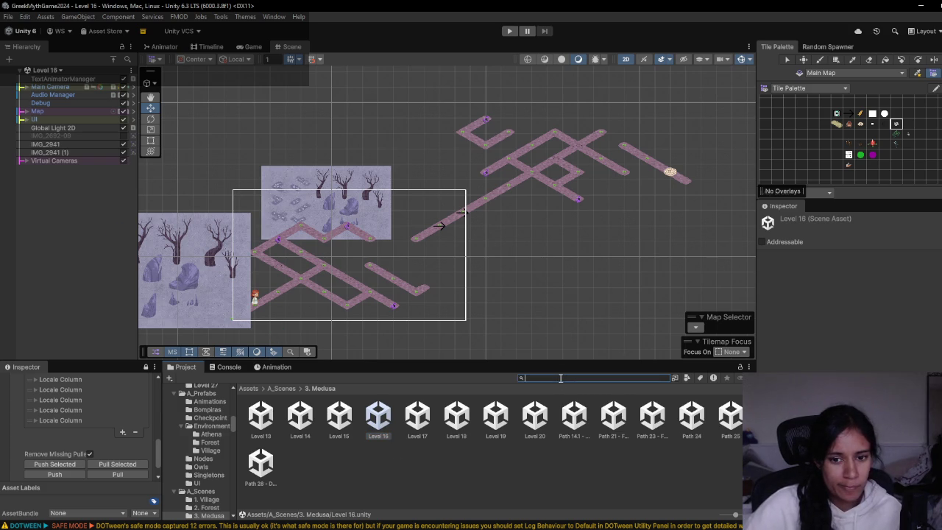
# - Add the Bompiras prefab to Level 16, move it to X 6.58, Y 0.38, and erase the upper path tiles
pyautogui.write('bompi')
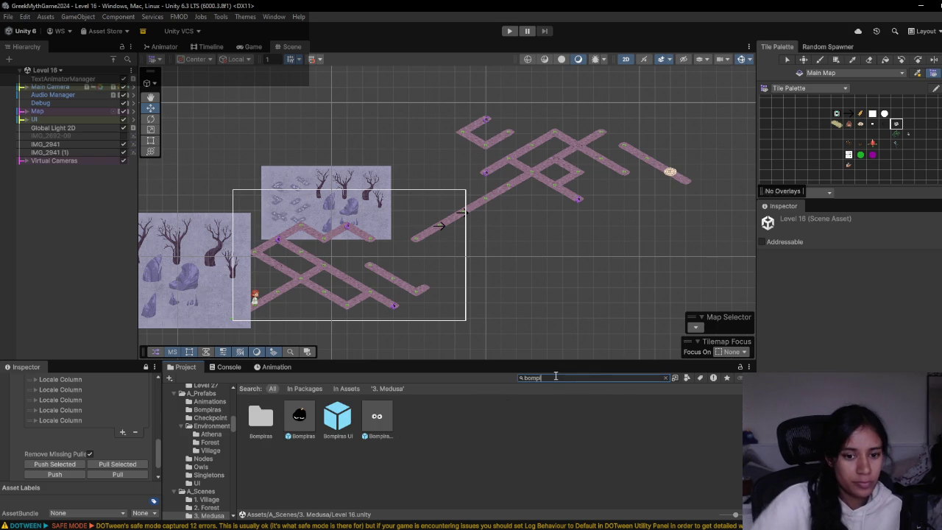
pyautogui.moveTo(330, 397)
pyautogui.mouseDown()
pyautogui.moveTo(29, 124)
pyautogui.moveTo(74, 262)
pyautogui.mouseUp()
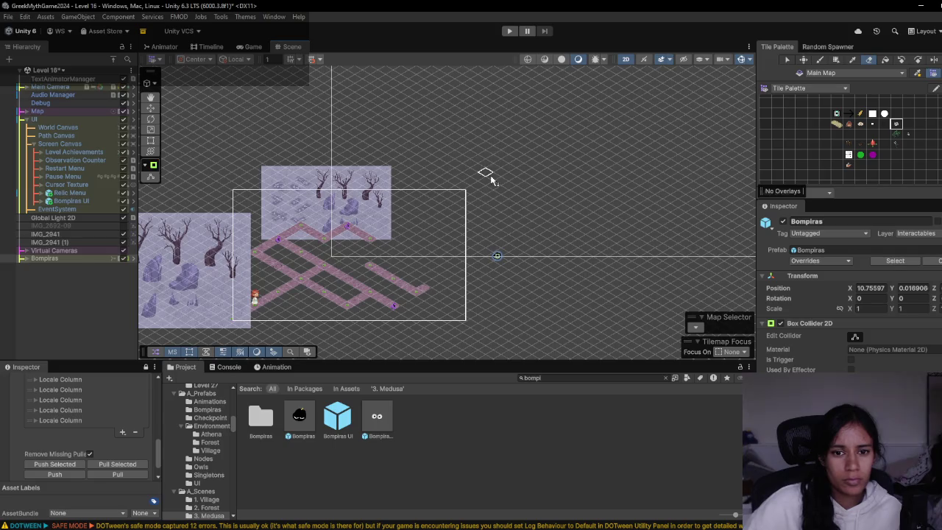
pyautogui.click(69, 254)
pyautogui.click(71, 258)
pyautogui.moveTo(503, 251); pyautogui.dragTo(438, 245)
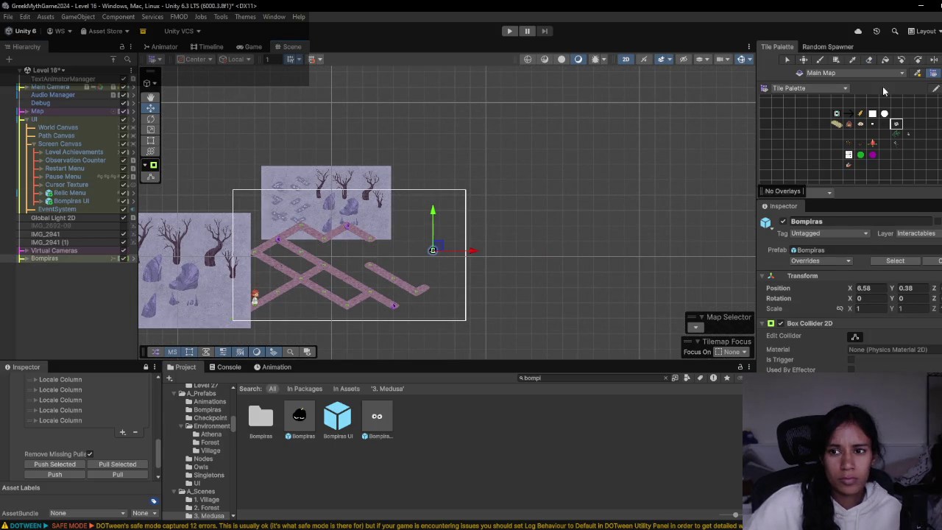
pyautogui.click(870, 60)
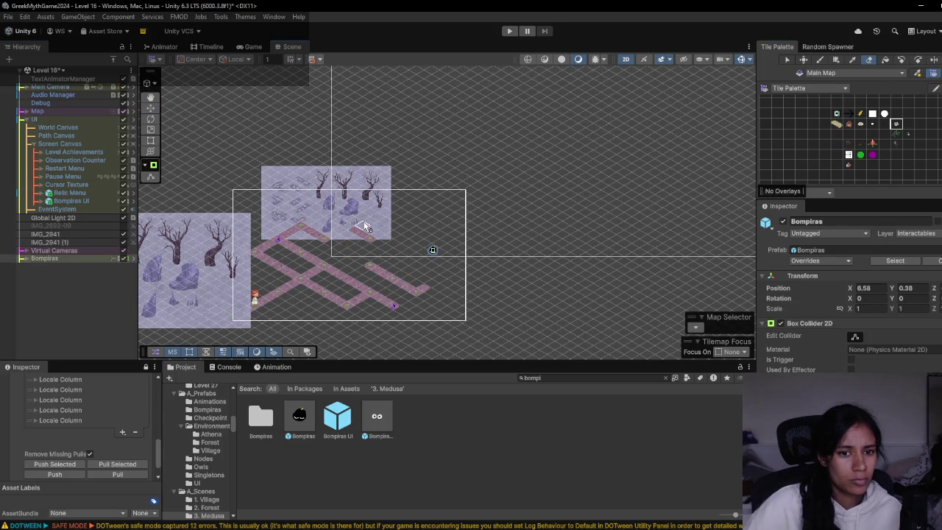
pyautogui.moveTo(286, 243)
pyautogui.mouseDown()
pyautogui.moveTo(270, 243)
pyautogui.moveTo(289, 255)
pyautogui.moveTo(397, 268)
pyautogui.moveTo(388, 288)
pyautogui.moveTo(378, 275)
pyautogui.moveTo(388, 292)
pyautogui.moveTo(425, 287)
pyautogui.mouseUp()
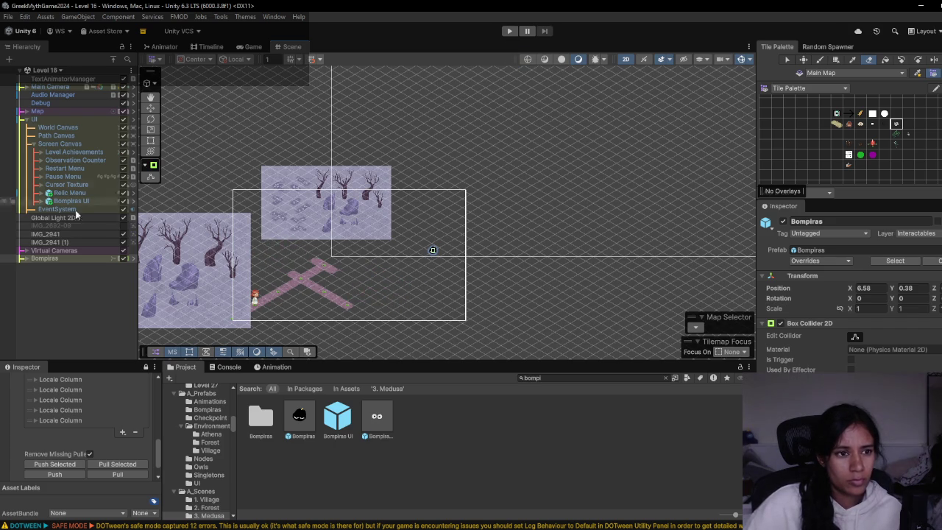
# - Set Bompiras's Collectable to Glimmet and playtest collecting it
pyautogui.scroll(-3, 847, 294)
pyautogui.scroll(-1, 847, 295)
pyautogui.click(933, 368)
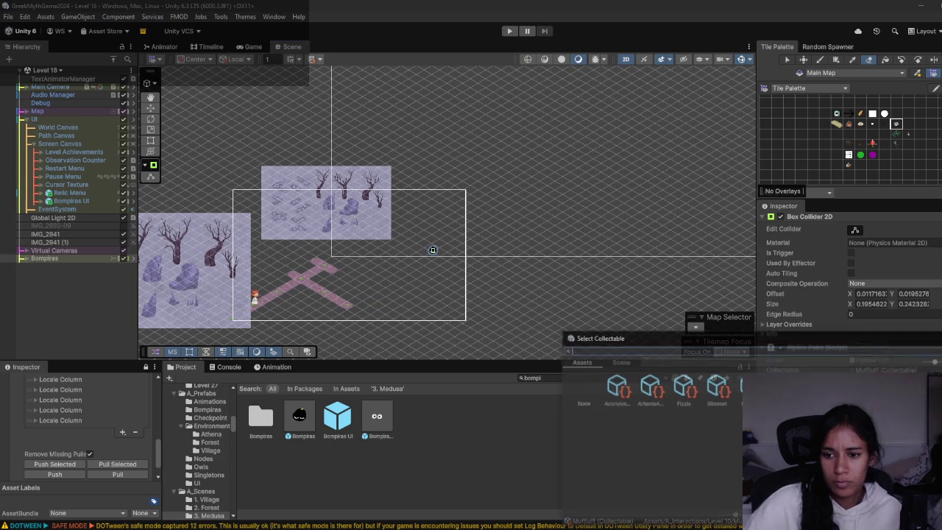
pyautogui.doubleClick(714, 394)
pyautogui.click(509, 31)
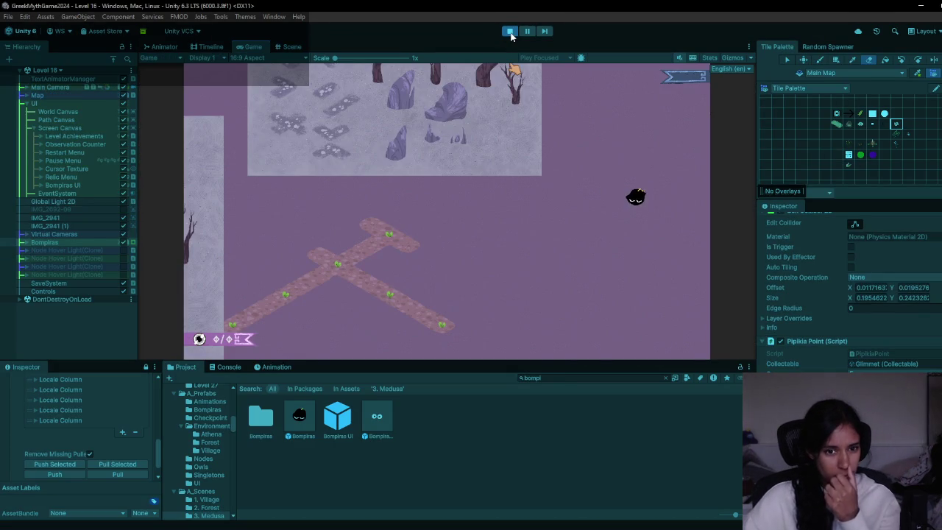
pyautogui.click(636, 200)
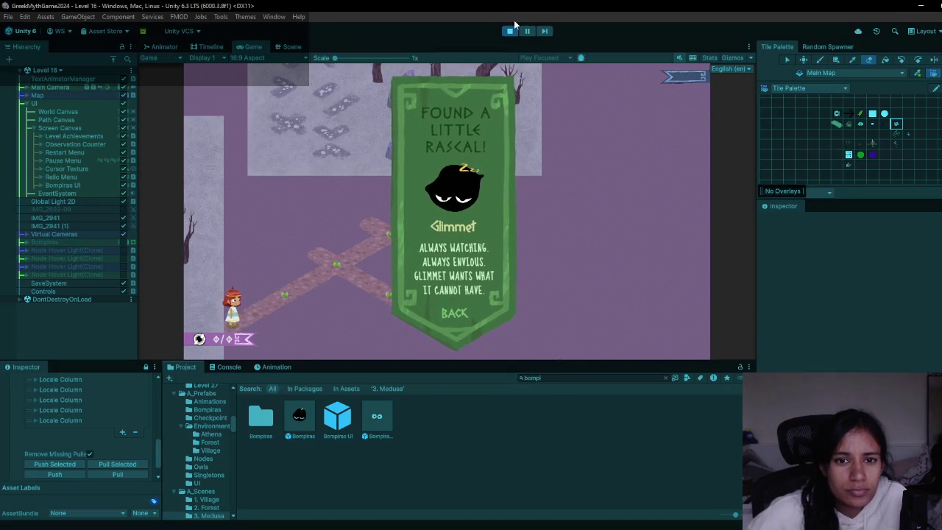
pyautogui.click(509, 31)
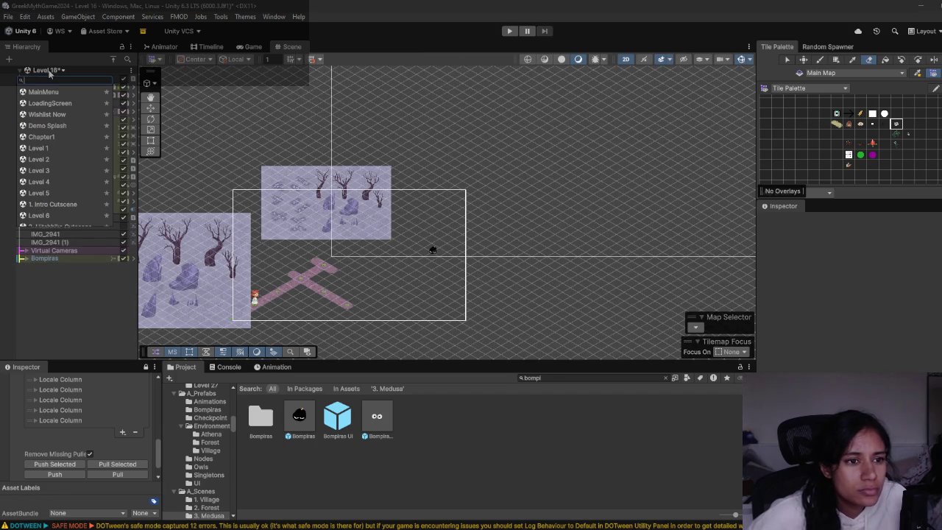
pyautogui.hotkey('alt', 'Tab')
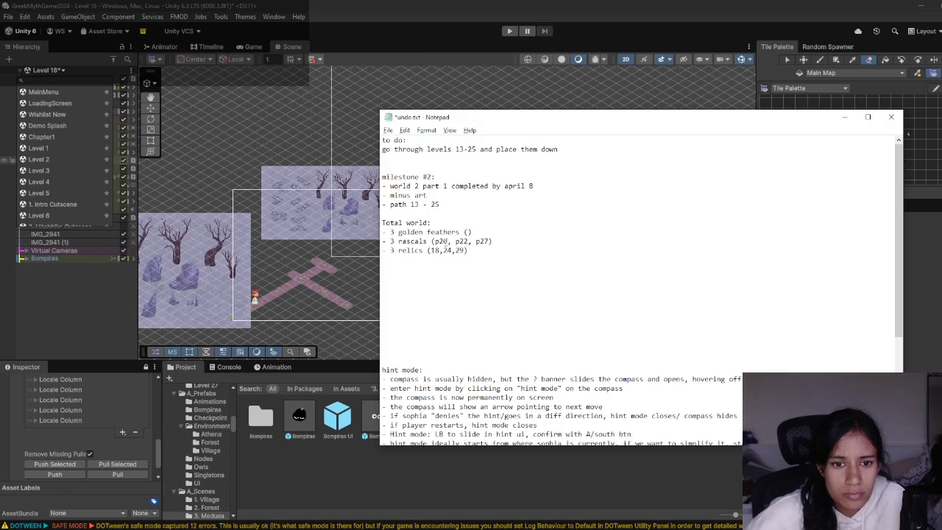
# - Change the first rascal level to 16 in the notes, then pan the Milanote board for more path cards
pyautogui.write('16')
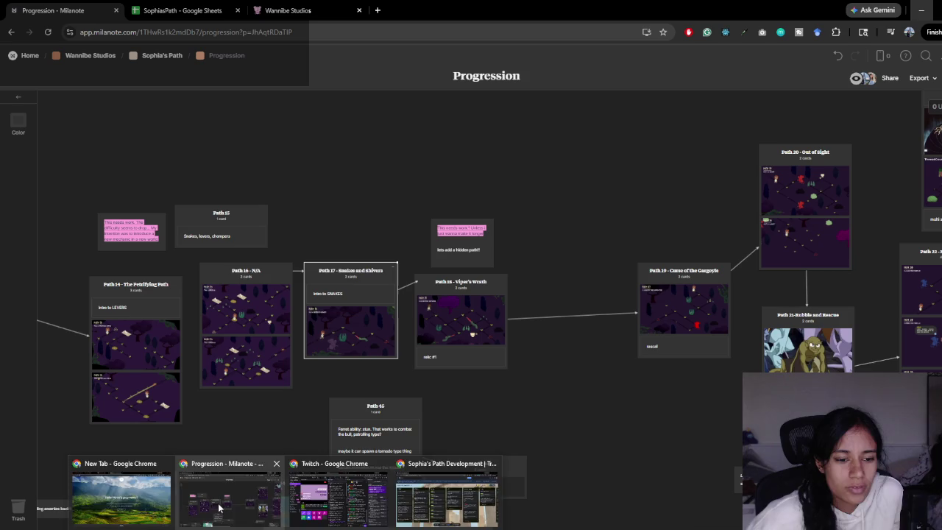
pyautogui.click(236, 489)
pyautogui.moveTo(442, 294); pyautogui.dragTo(370, 363)
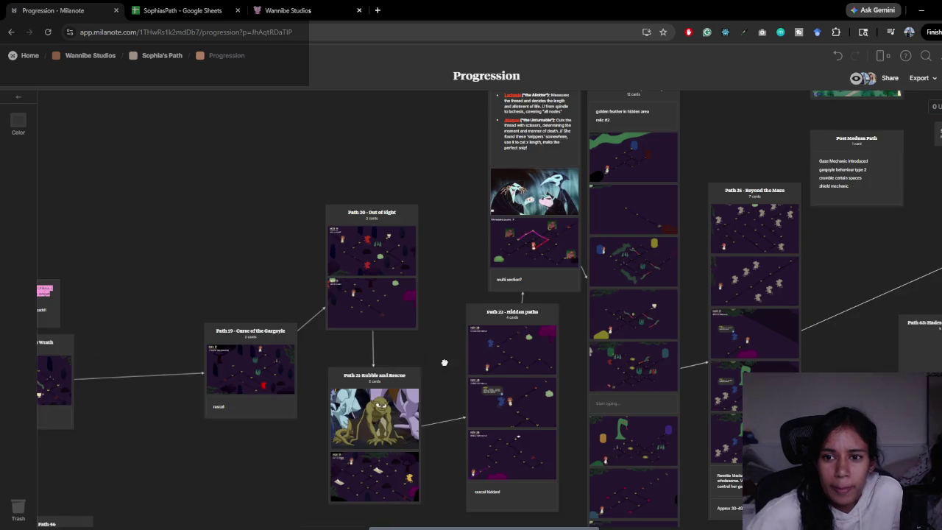
# - Review the Path 19–31 cards for golden feather locations, comparing against the milestone notes
pyautogui.hscroll(10, 370, 363)
pyautogui.hscroll(12, 432, 320)
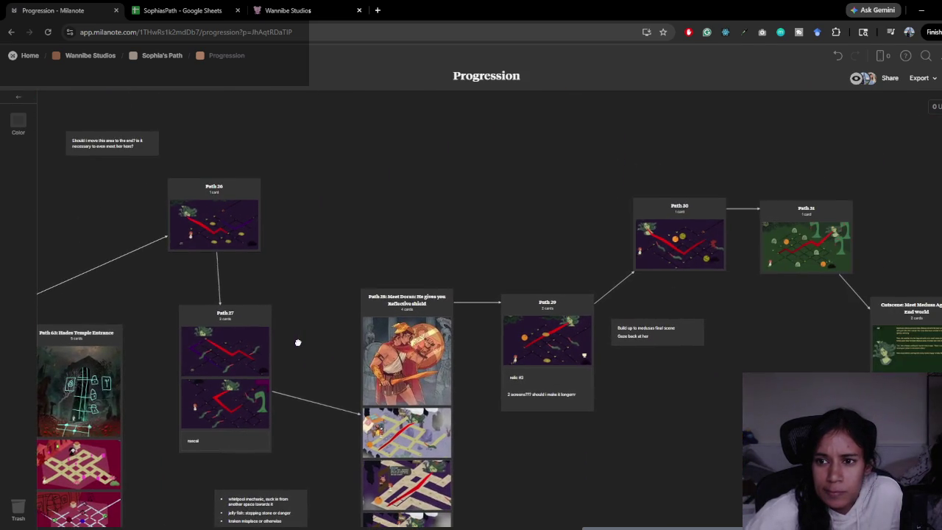
pyautogui.hscroll(-12, 312, 337)
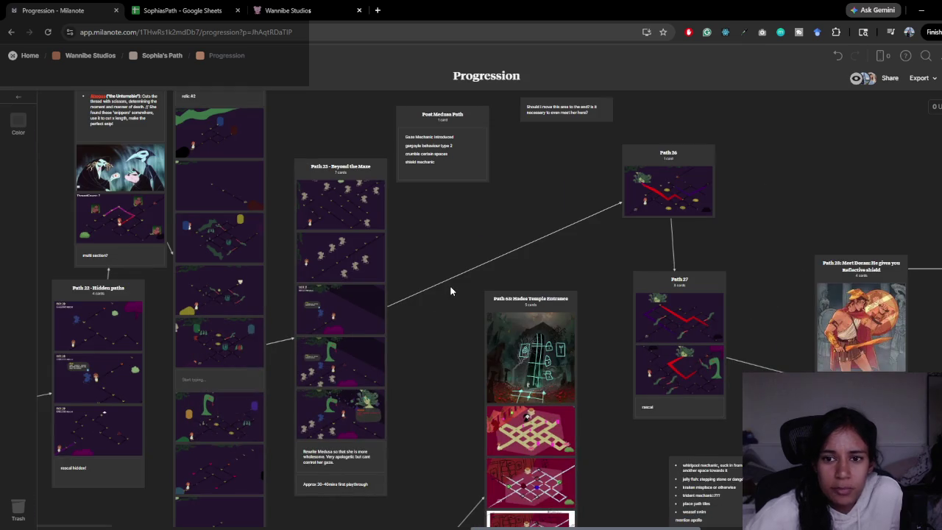
pyautogui.moveTo(537, 273); pyautogui.dragTo(347, 271)
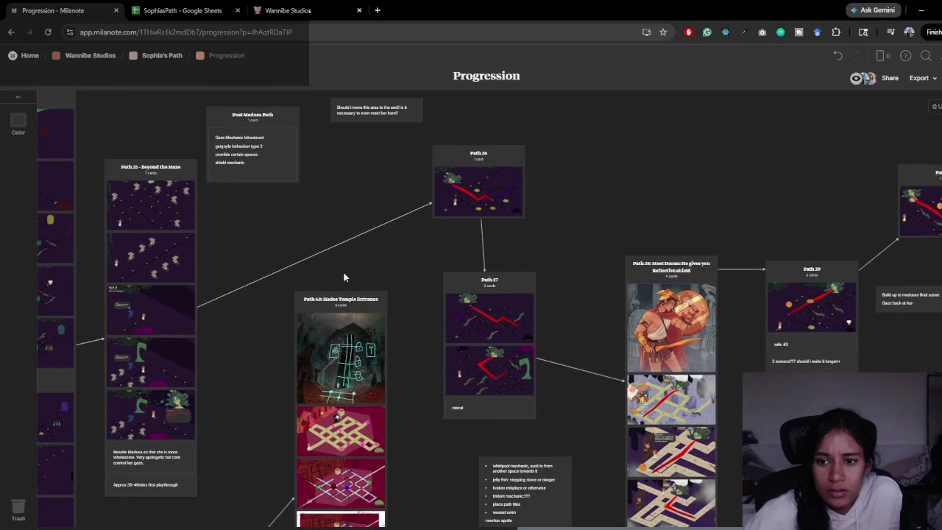
pyautogui.hotkey('alt', 'Tab')
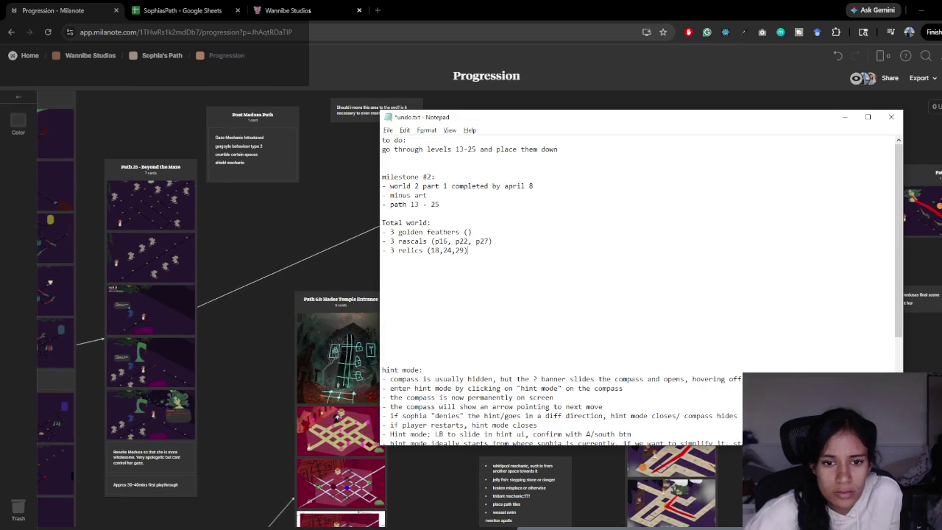
pyautogui.hotkey('alt', 'Tab')
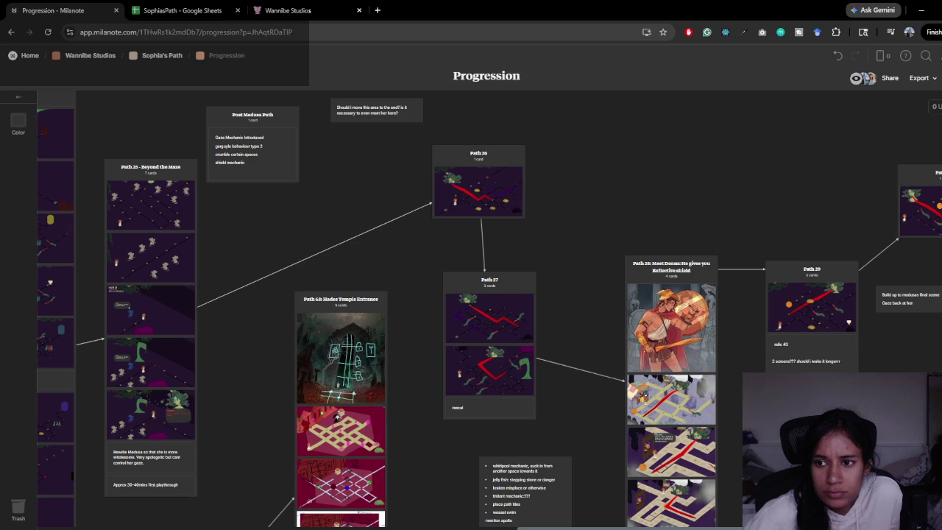
pyautogui.hscroll(-10, 429, 312)
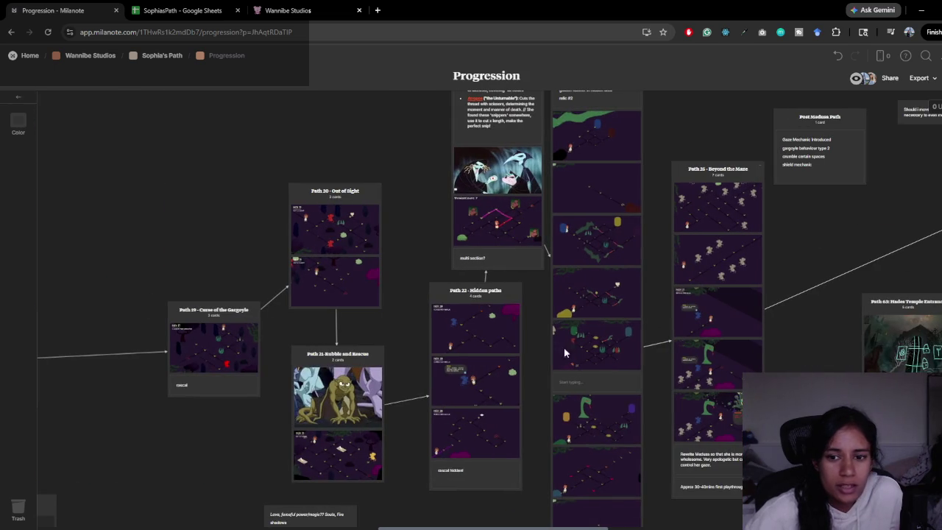
pyautogui.hotkey('alt', 'Tab')
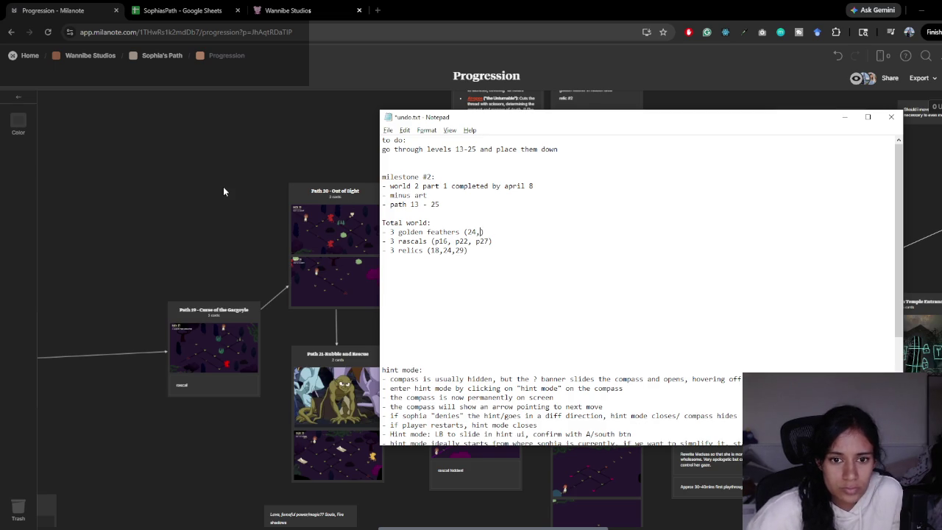
# - Cross-check the board's path cards against the notes, adding a 3 to the milestone list
pyautogui.hotkey('alt', 'Tab')
pyautogui.hscroll(3, 223, 186)
pyautogui.scroll(2, 223, 186)
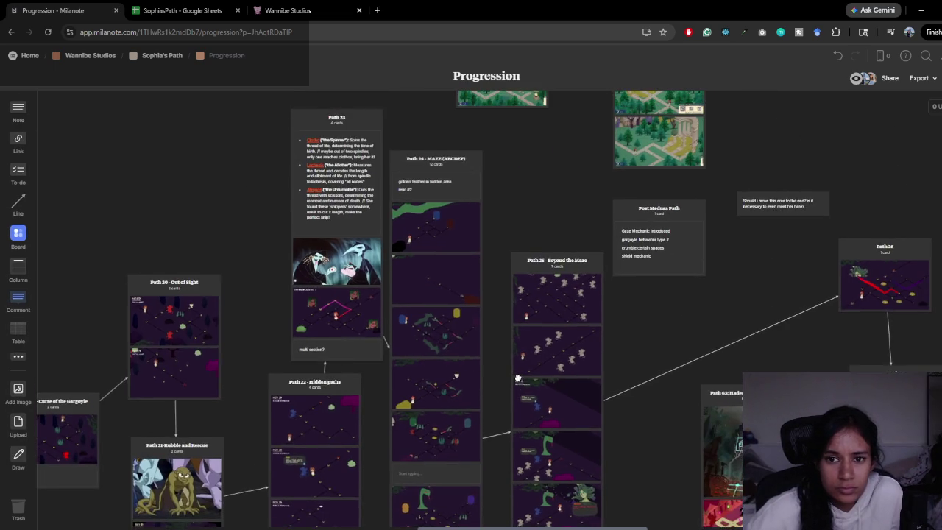
pyautogui.hscroll(10, 518, 378)
pyautogui.scroll(-1, 518, 378)
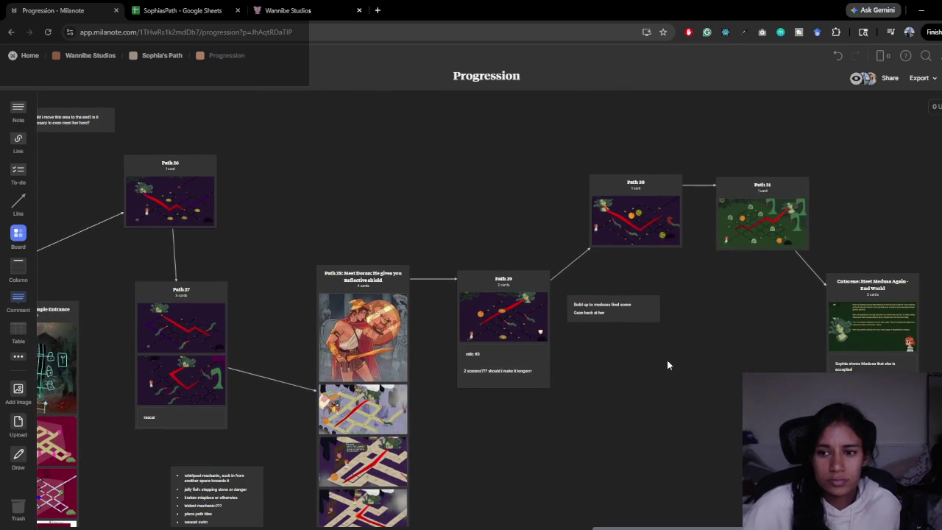
pyautogui.hotkey('alt', 'Tab')
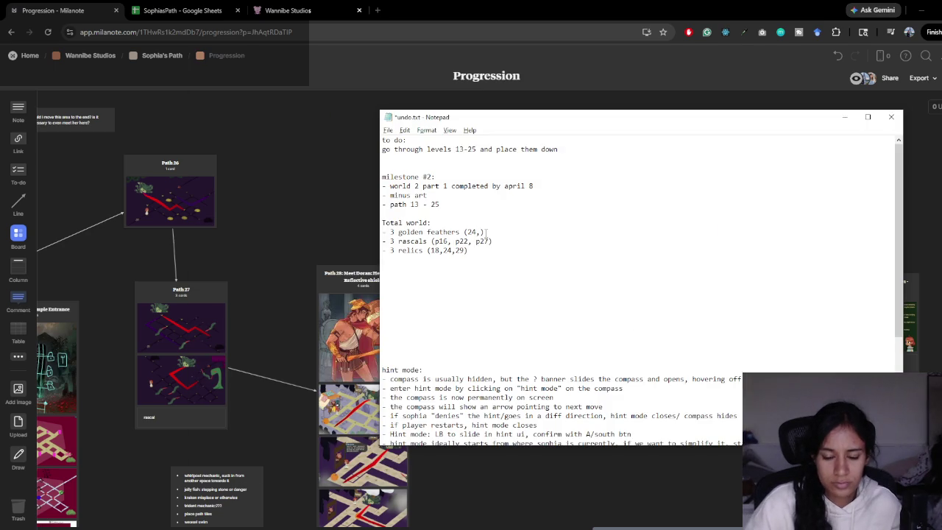
pyautogui.hotkey('alt', 'Tab')
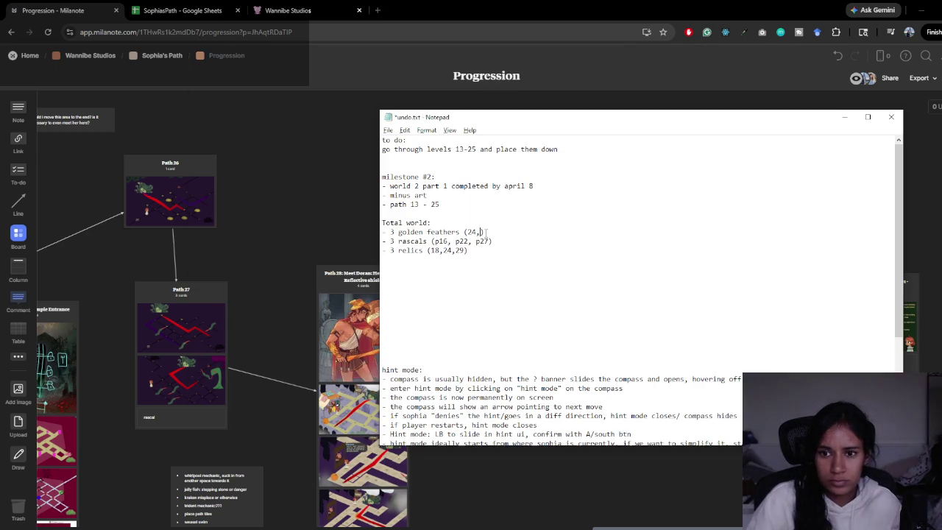
pyautogui.hotkey('alt', 'Tab')
pyautogui.write('3')
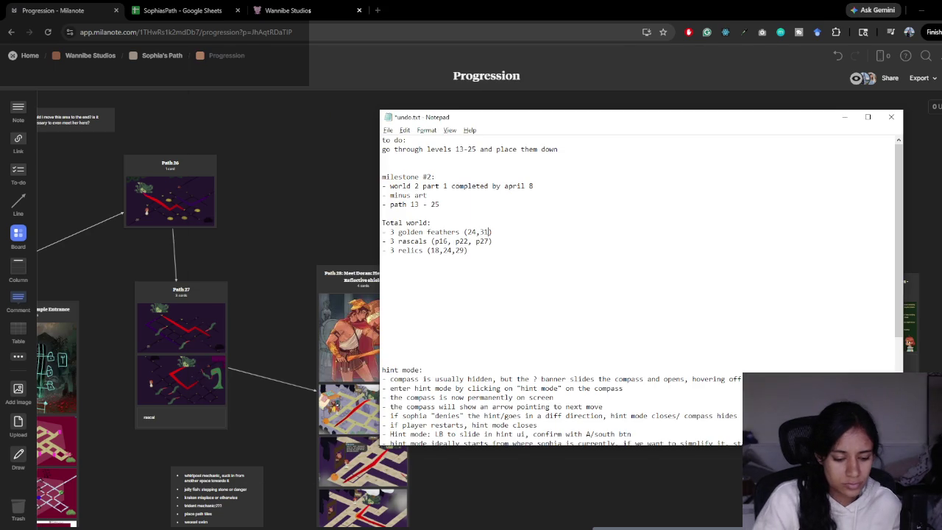
# - Look over the World 2 path cards and add '15,' to the golden feathers levels
pyautogui.hotkey('alt', 'Tab')
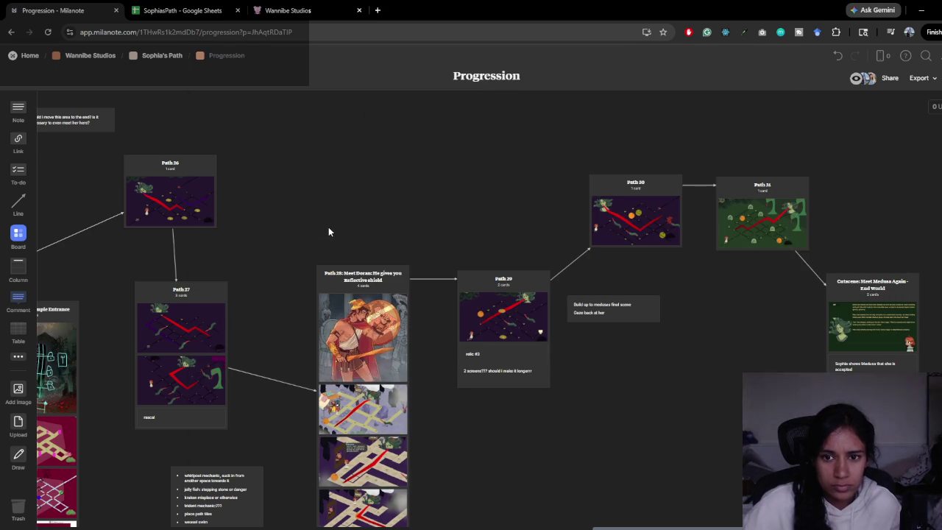
pyautogui.hotkey('alt', 'Tab')
pyautogui.hotkey('alt', 'Tab')
pyautogui.hscroll(-10, 317, 255)
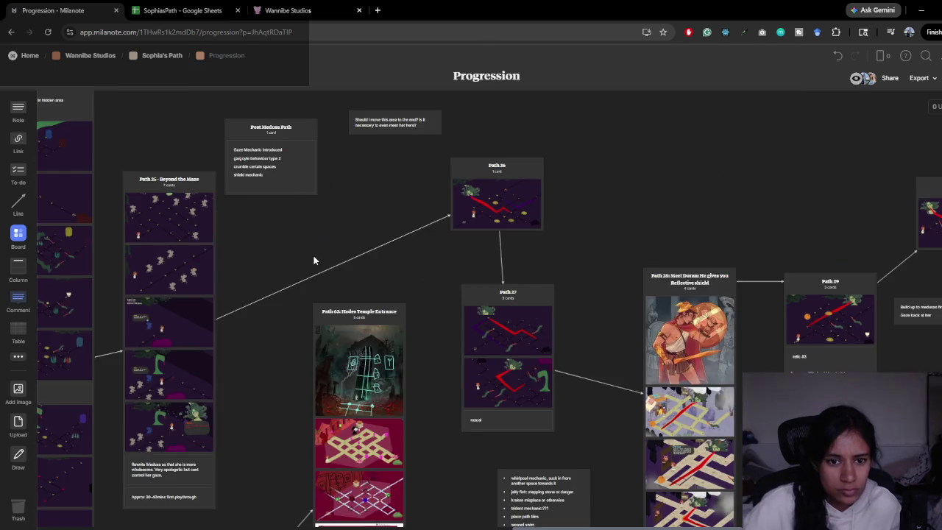
pyautogui.hscroll(-15, 326, 280)
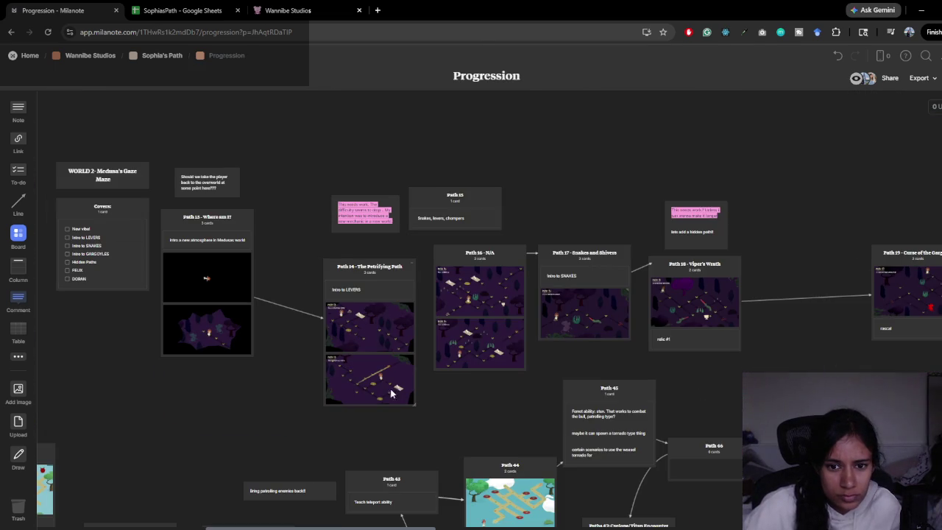
pyautogui.moveTo(487, 395)
pyautogui.mouseDown()
pyautogui.moveTo(589, 329)
pyautogui.moveTo(507, 357)
pyautogui.moveTo(530, 355)
pyautogui.moveTo(410, 345)
pyautogui.mouseUp()
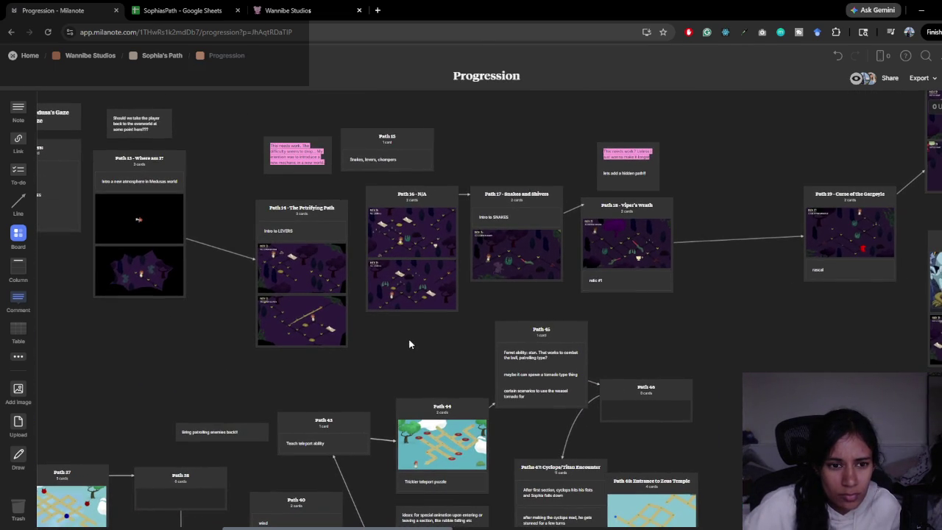
pyautogui.hotkey('alt', 'Tab')
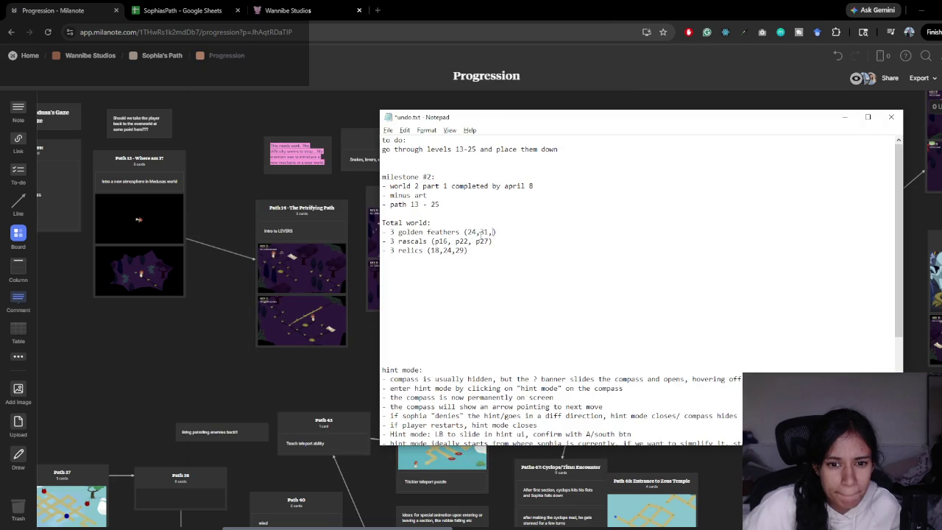
pyautogui.click(468, 232)
pyautogui.write('15,')
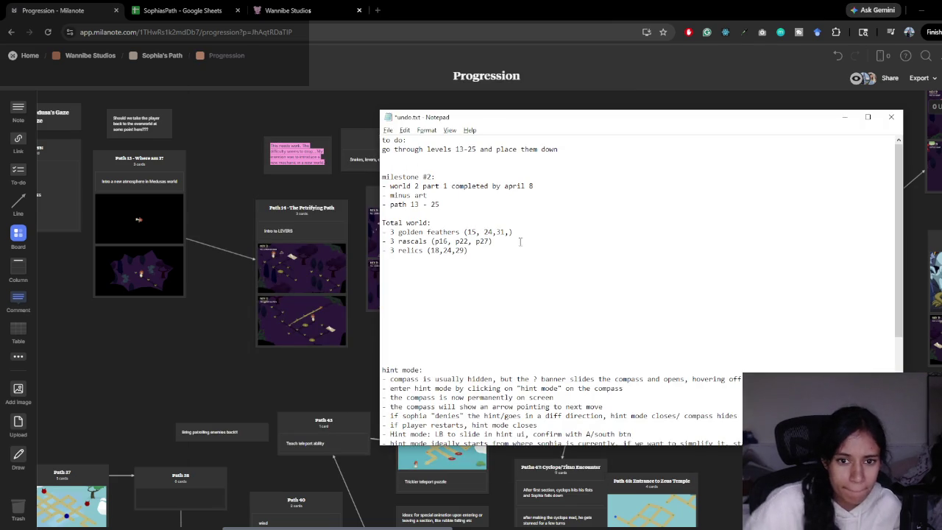
# - Title the Path 15 card '- Rubble and Rescue' on the Milanote board
pyautogui.hotkey('alt', 'Tab')
pyautogui.click(396, 139)
pyautogui.click(396, 138)
pyautogui.write('- Re')
pyautogui.press('BackSpace')
pyautogui.write('ubble and REs')
pyautogui.press('BackSpace')
pyautogui.press('BackSpace')
pyautogui.write('escue')
pyautogui.press('Escape')
pyautogui.hscroll(10, 410, 268)
pyautogui.doubleClick(582, 368)
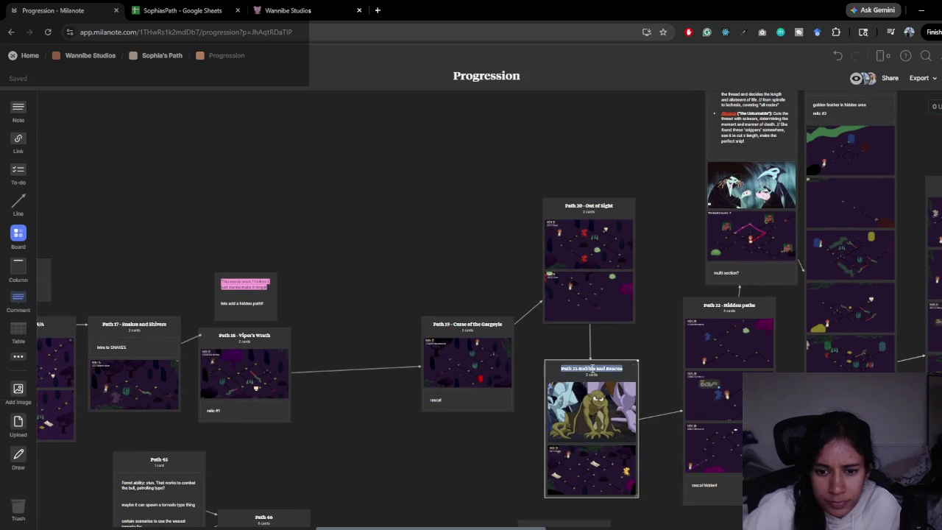
# - Retitle the Path 21 card from 'Funny Business' to 'Hide and Seek'
pyautogui.moveTo(578, 368); pyautogui.dragTo(701, 362)
pyautogui.write('F')
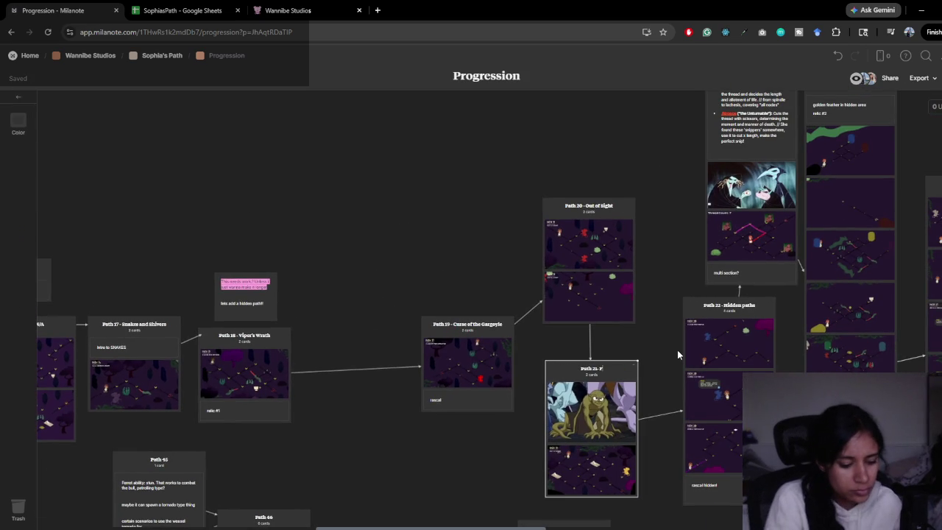
pyautogui.write('unny nusiness')
pyautogui.press('Escape')
pyautogui.moveTo(406, 321); pyautogui.dragTo(680, 228)
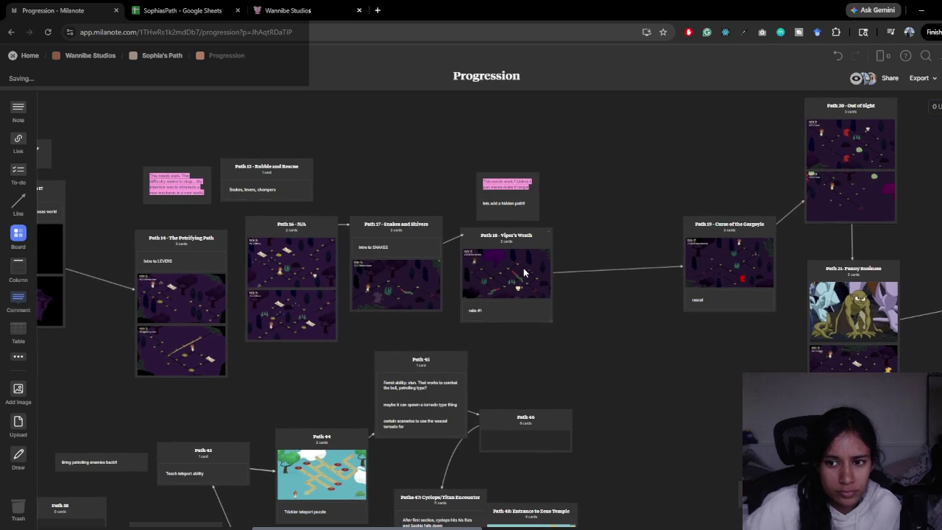
pyautogui.click(863, 269)
pyautogui.click(863, 270)
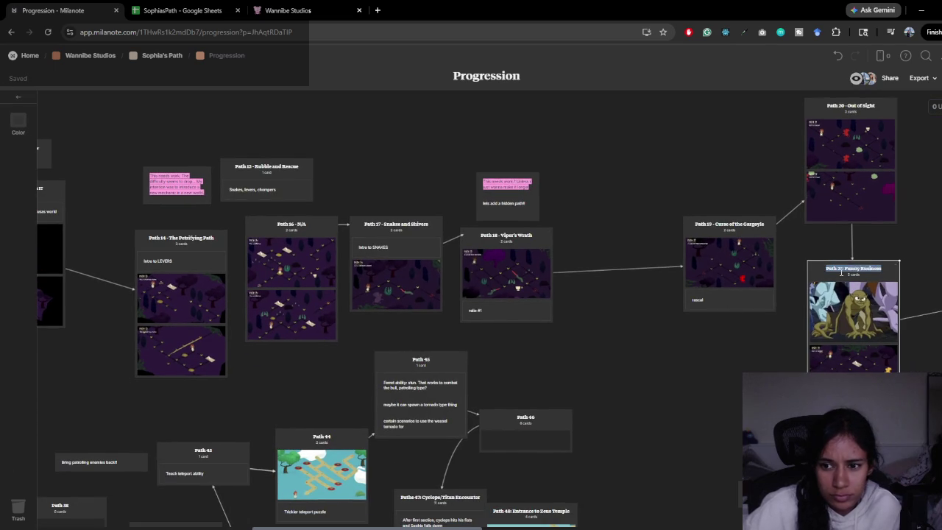
pyautogui.moveTo(844, 268); pyautogui.dragTo(915, 274)
pyautogui.write('Hide and Seek')
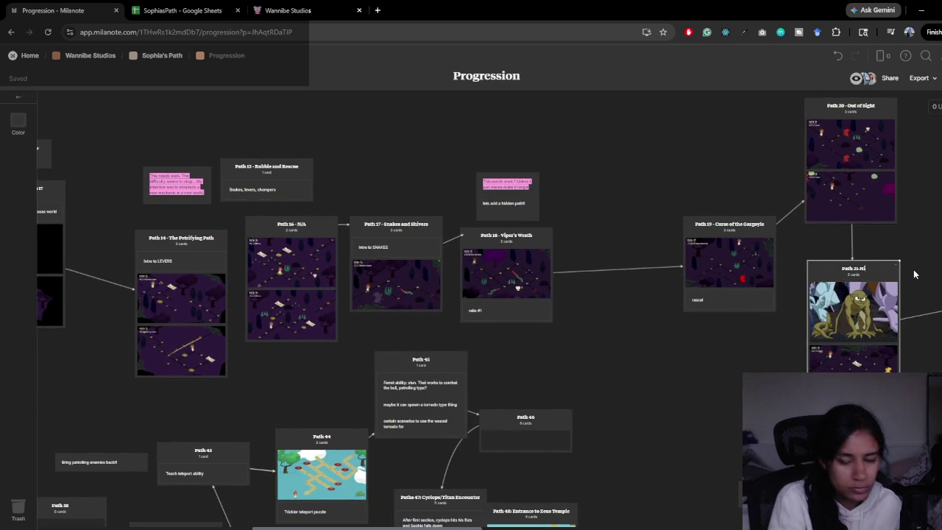
pyautogui.click(914, 269)
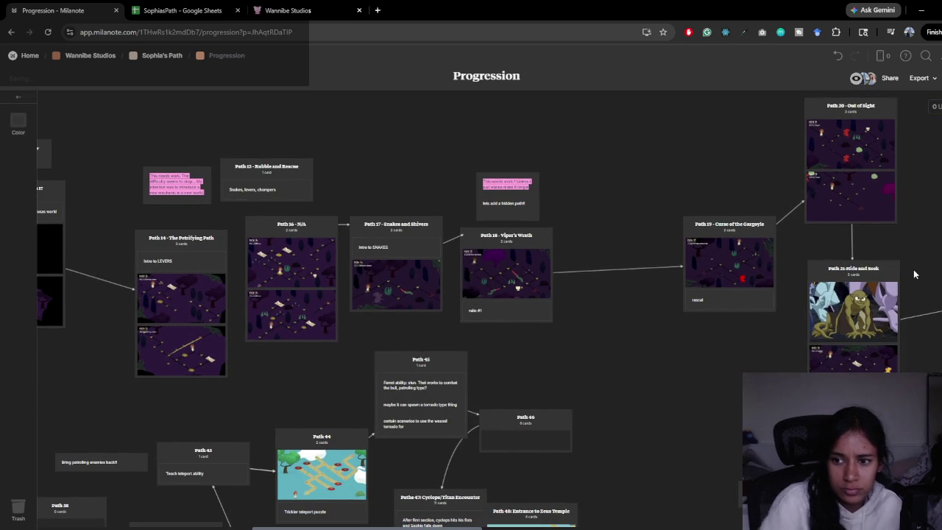
pyautogui.hscroll(-2, 603, 229)
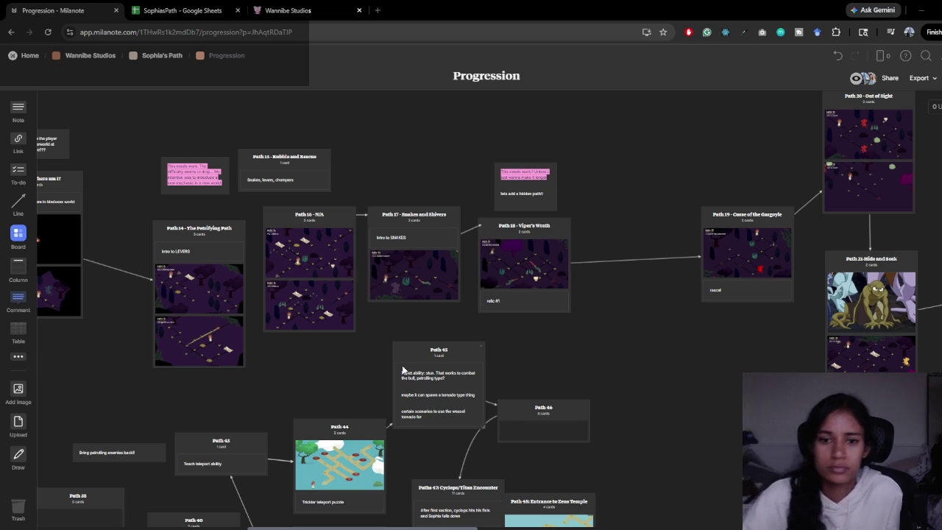
pyautogui.hscroll(-10, 394, 331)
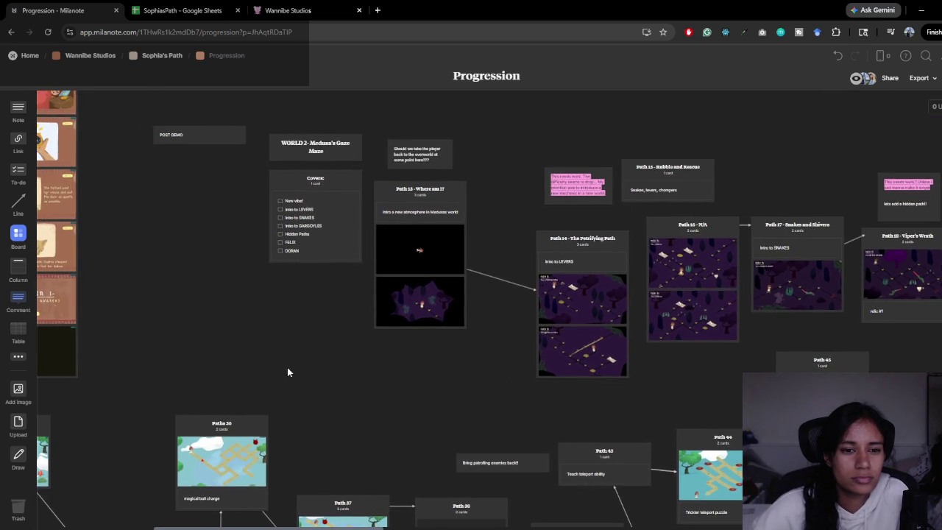
pyautogui.moveTo(287, 367)
pyautogui.mouseDown()
pyautogui.moveTo(587, 404)
pyautogui.moveTo(579, 466)
pyautogui.mouseUp()
pyautogui.hscroll(8, 579, 466)
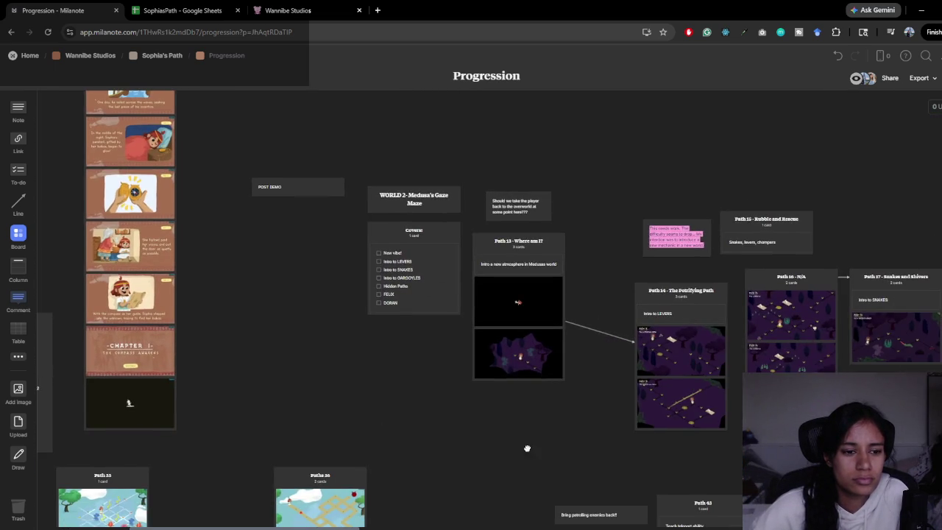
pyautogui.moveTo(455, 440); pyautogui.dragTo(443, 440)
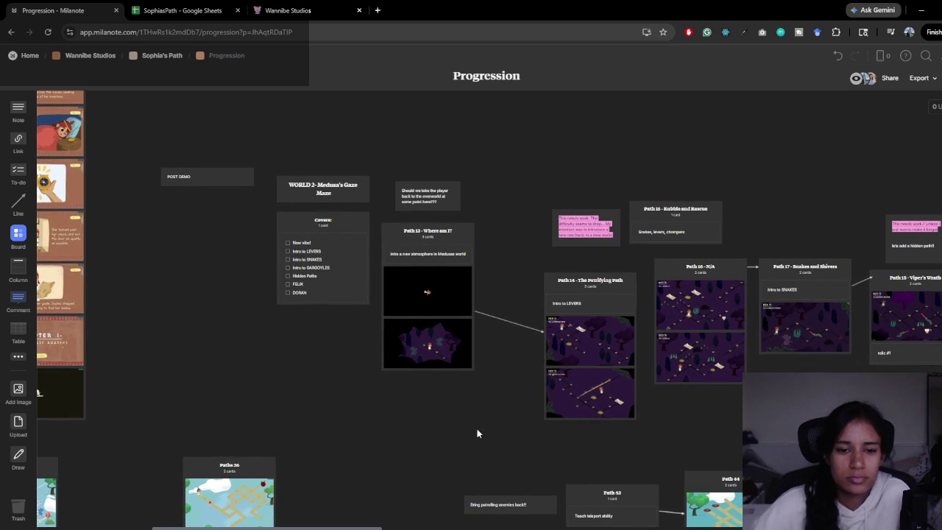
pyautogui.moveTo(450, 437); pyautogui.dragTo(311, 371)
pyautogui.moveTo(409, 383)
pyautogui.mouseDown()
pyautogui.moveTo(393, 385)
pyautogui.moveTo(410, 400)
pyautogui.moveTo(509, 413)
pyautogui.moveTo(362, 402)
pyautogui.mouseUp()
pyautogui.hscroll(5, 362, 402)
pyautogui.scroll(2, 435, 385)
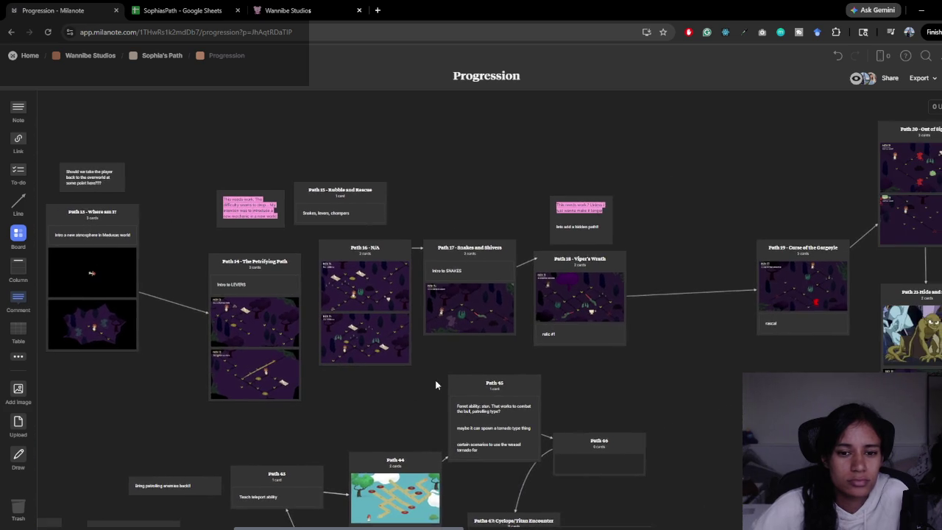
pyautogui.hscroll(9, 346, 385)
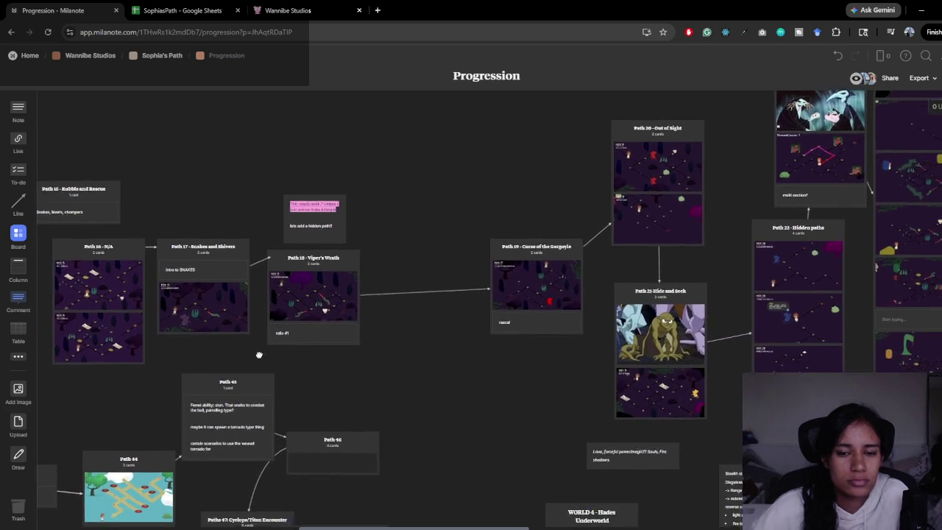
pyautogui.hscroll(2, 326, 372)
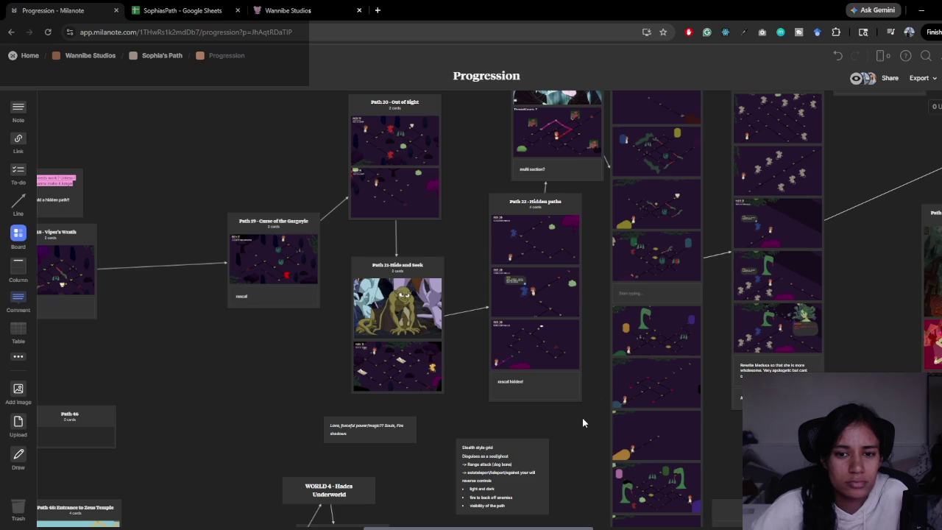
pyautogui.scroll(5, 588, 374)
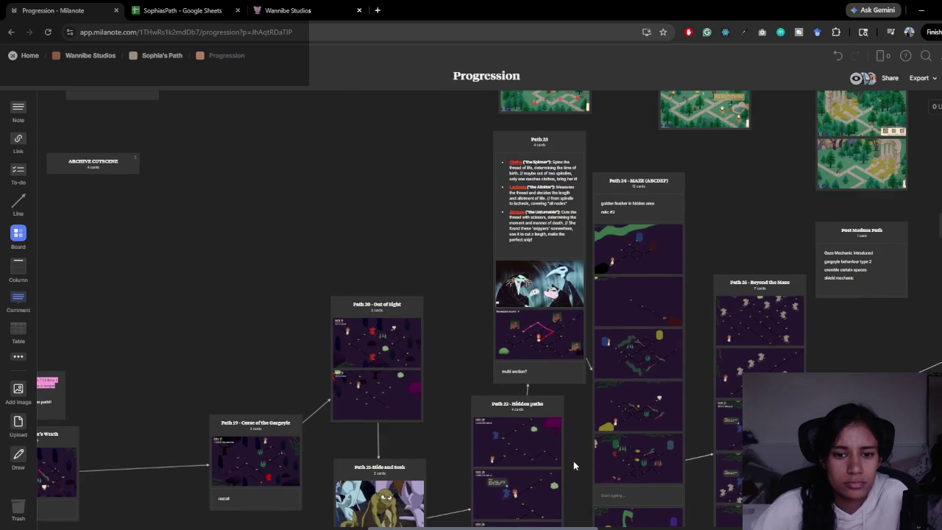
pyautogui.scroll(-5, 580, 415)
pyautogui.hscroll(5, 580, 415)
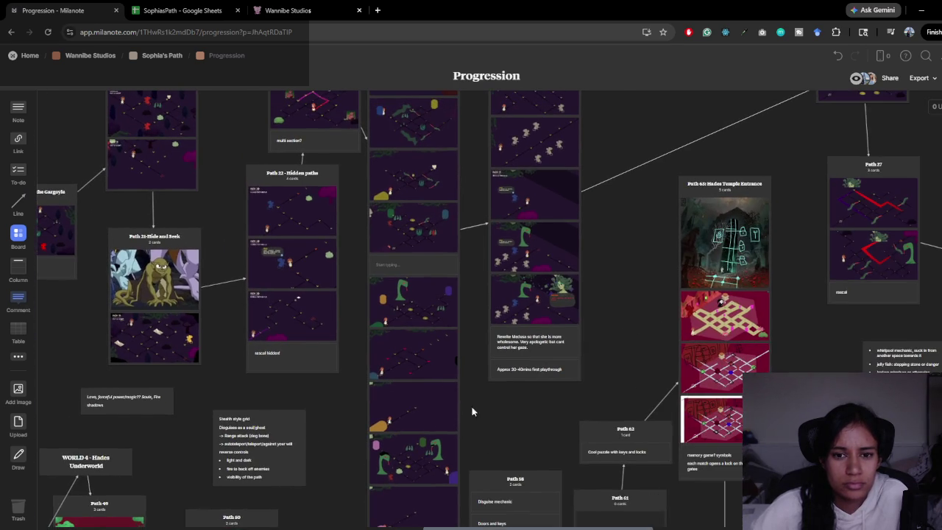
pyautogui.scroll(5, 504, 403)
pyautogui.hscroll(3, 460, 316)
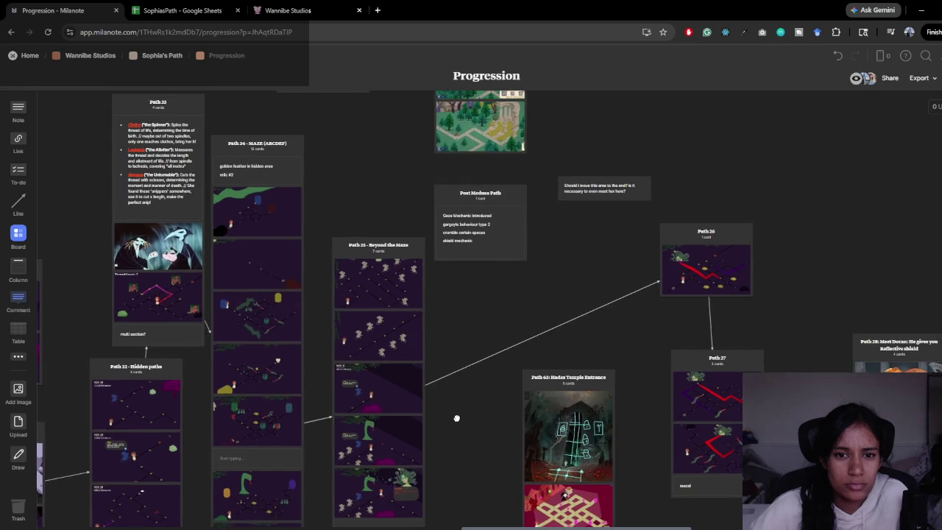
pyautogui.scroll(3, 507, 490)
pyautogui.hscroll(-2, 508, 490)
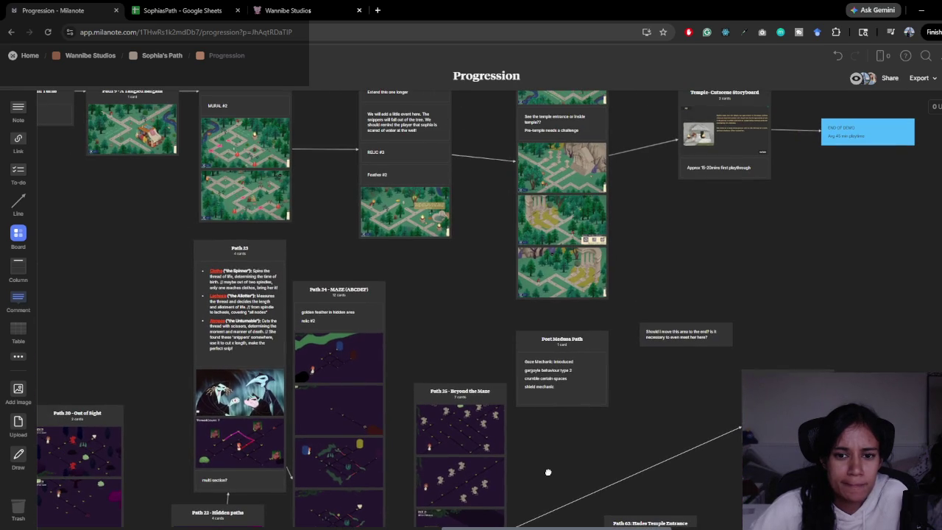
pyautogui.moveTo(548, 471); pyautogui.dragTo(411, 372)
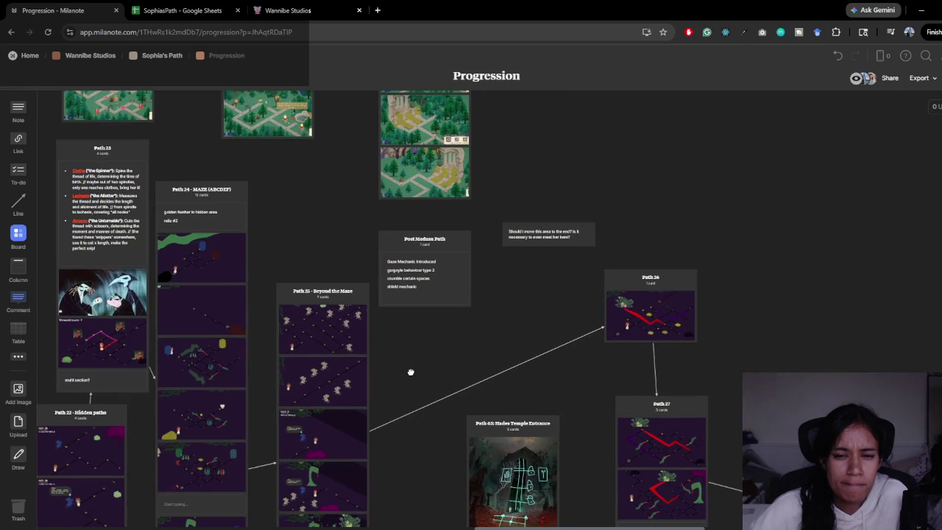
pyautogui.moveTo(410, 372); pyautogui.dragTo(153, 327)
pyautogui.moveTo(307, 331)
pyautogui.mouseDown()
pyautogui.moveTo(125, 330)
pyautogui.moveTo(336, 297)
pyautogui.moveTo(599, 275)
pyautogui.mouseUp()
pyautogui.hscroll(-8, 518, 336)
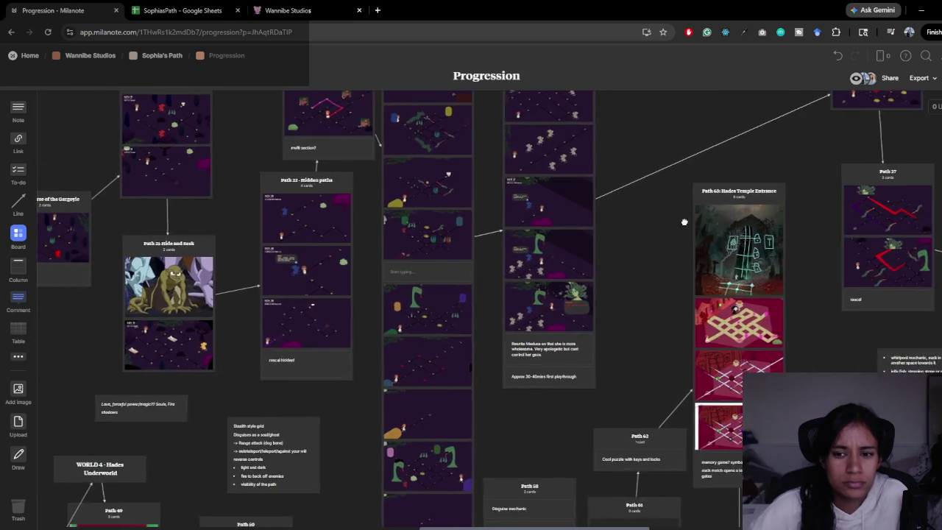
pyautogui.hscroll(-6, 356, 311)
pyautogui.scroll(-2, 357, 311)
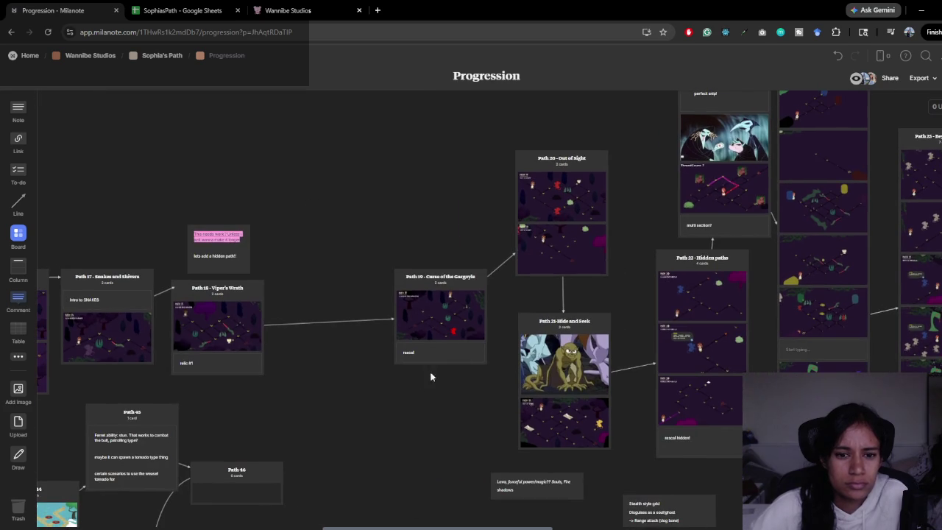
pyautogui.hotkey('alt', 'Tab')
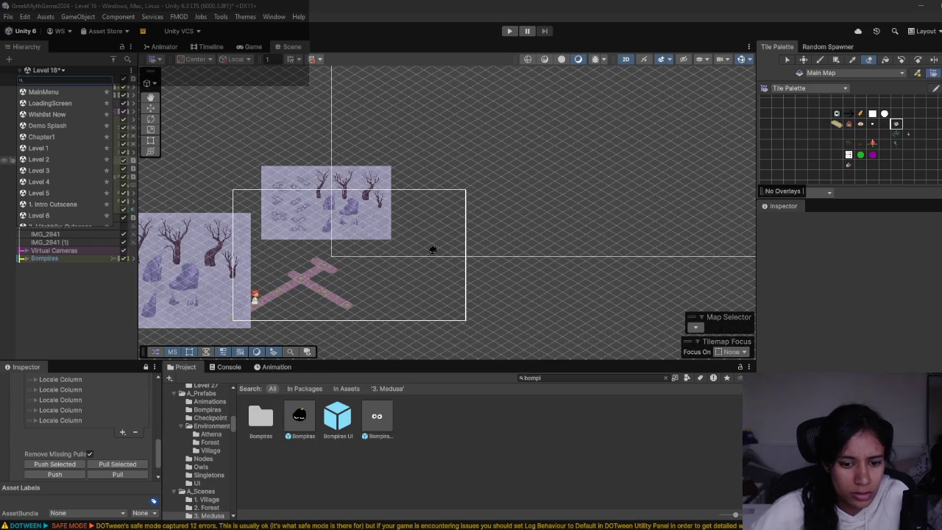
# - Play-test Level 16, catch the hidden Glimmet rascal, then stop the game and return to edit mode
pyautogui.hotkey('alt', 'Tab')
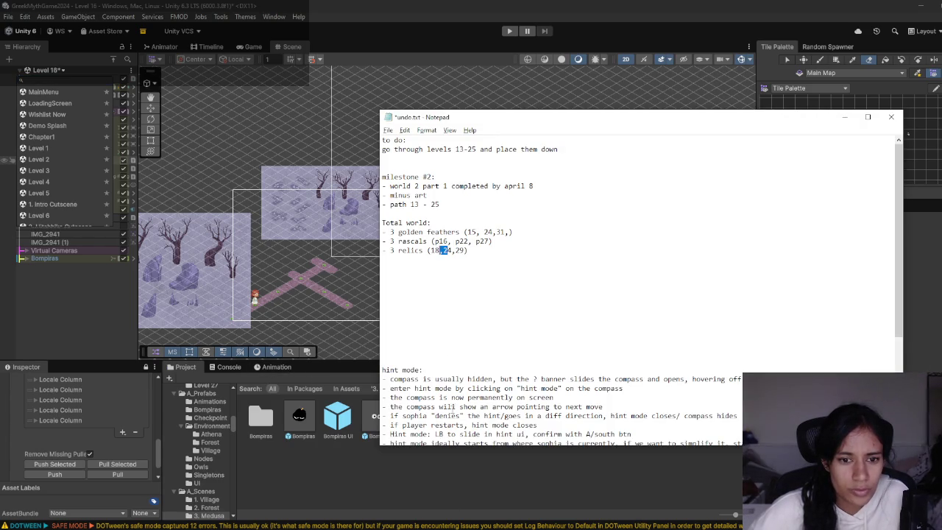
pyautogui.hotkey('alt', 'Tab')
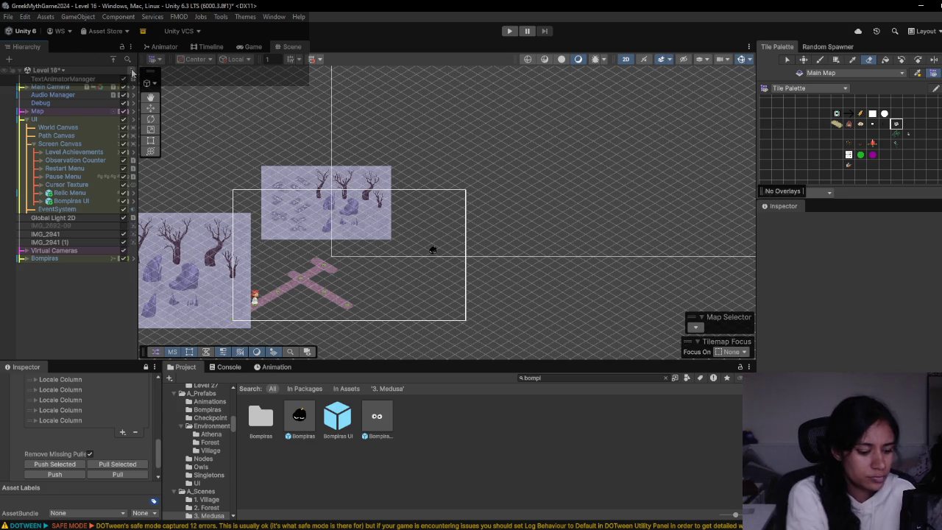
pyautogui.click(508, 31)
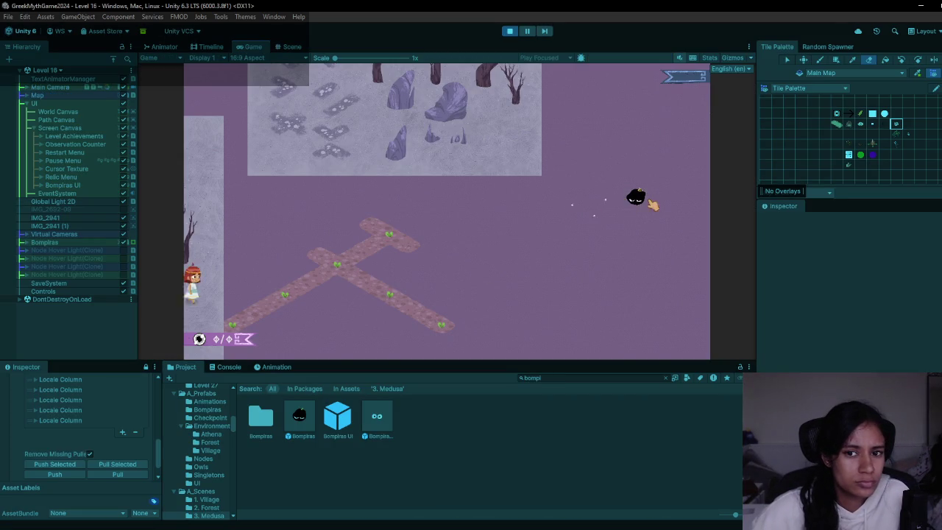
pyautogui.click(636, 201)
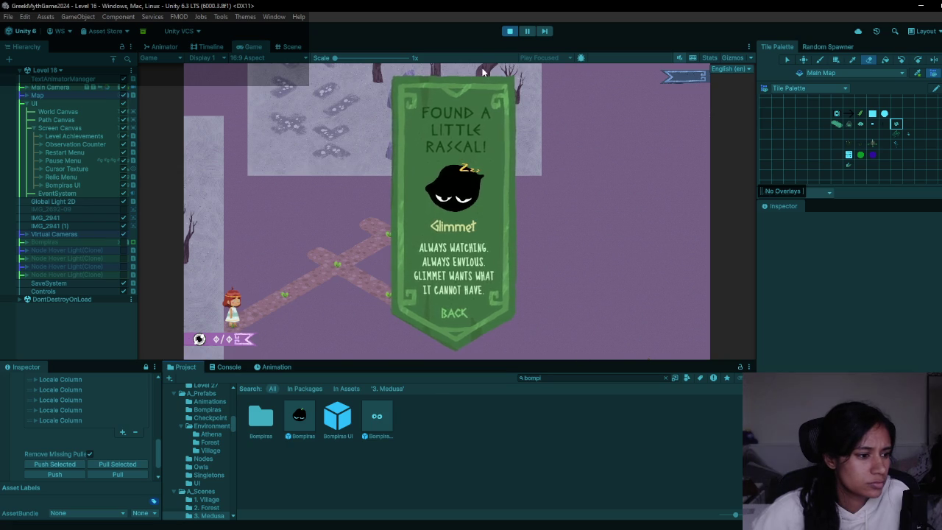
pyautogui.click(509, 31)
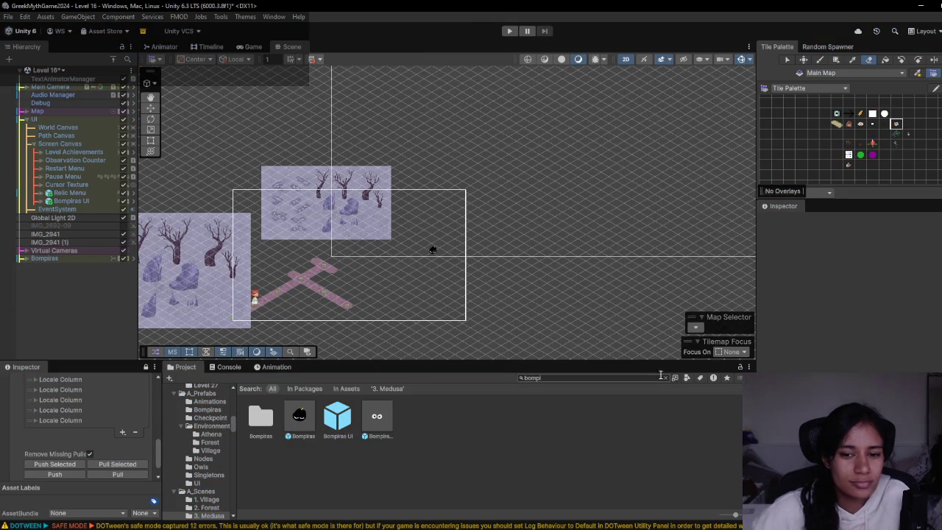
pyautogui.click(665, 378)
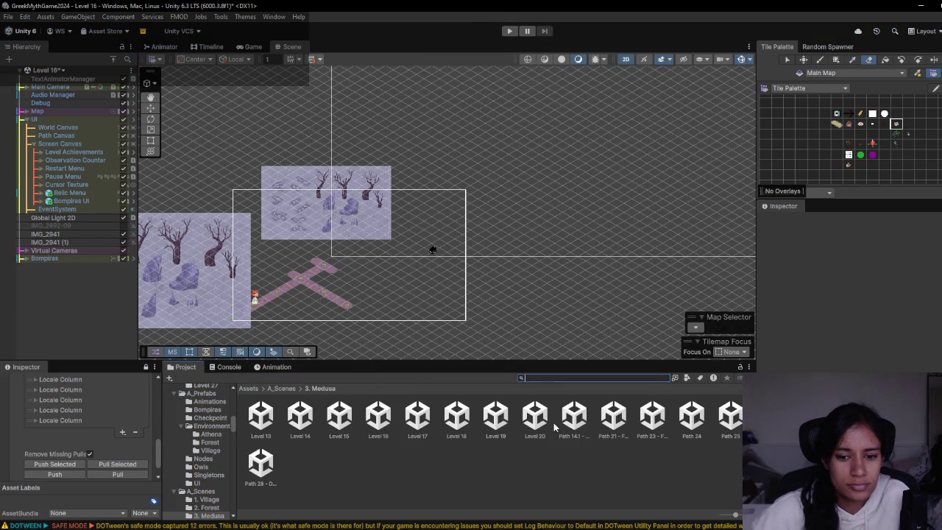
# - Open the Path 24 scene, saving Level 16's changes, and zoom out and pan over its map
pyautogui.doubleClick(697, 421)
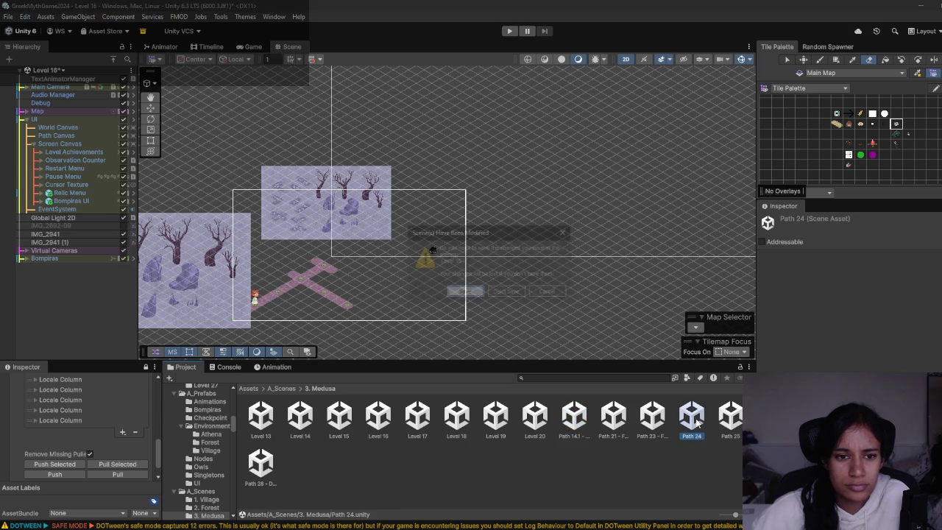
pyautogui.click(464, 292)
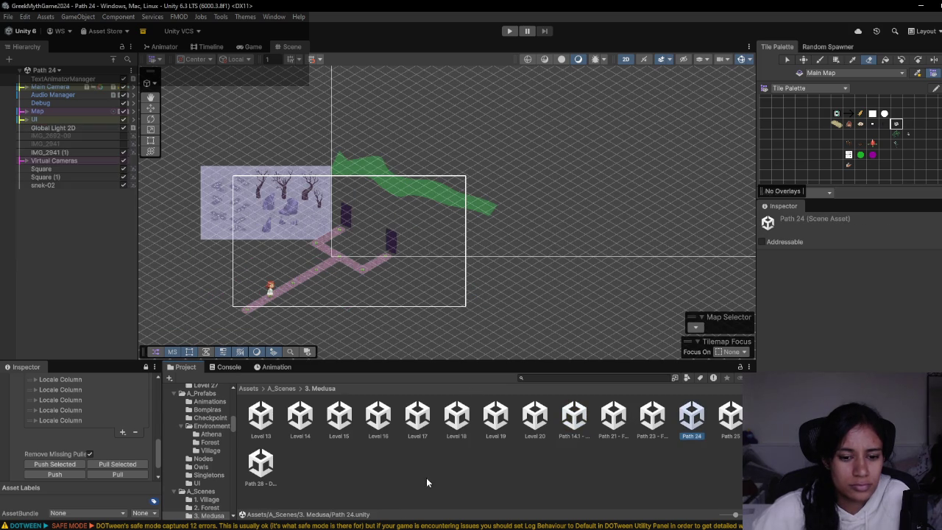
pyautogui.scroll(-3, 273, 283)
pyautogui.moveTo(320, 287)
pyautogui.mouseDown()
pyautogui.moveTo(387, 181)
pyautogui.moveTo(395, 212)
pyautogui.mouseUp()
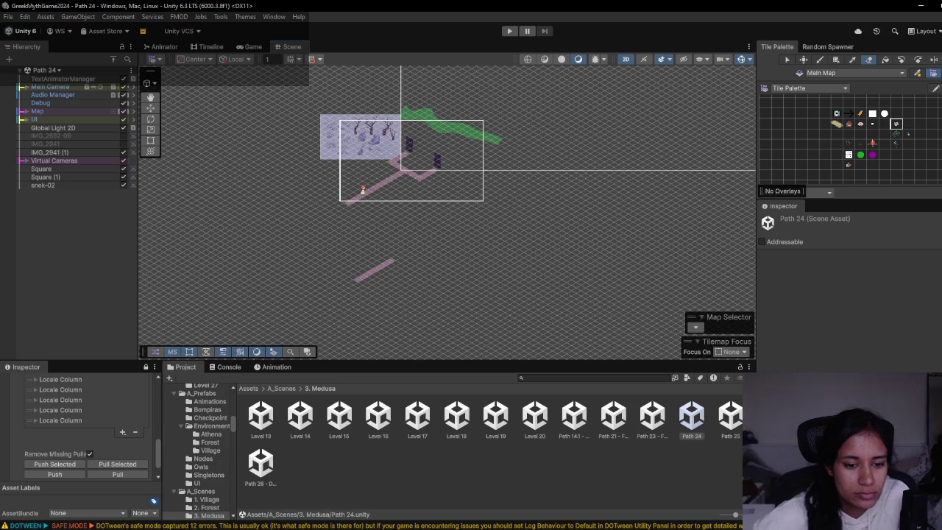
pyautogui.moveTo(260, 524)
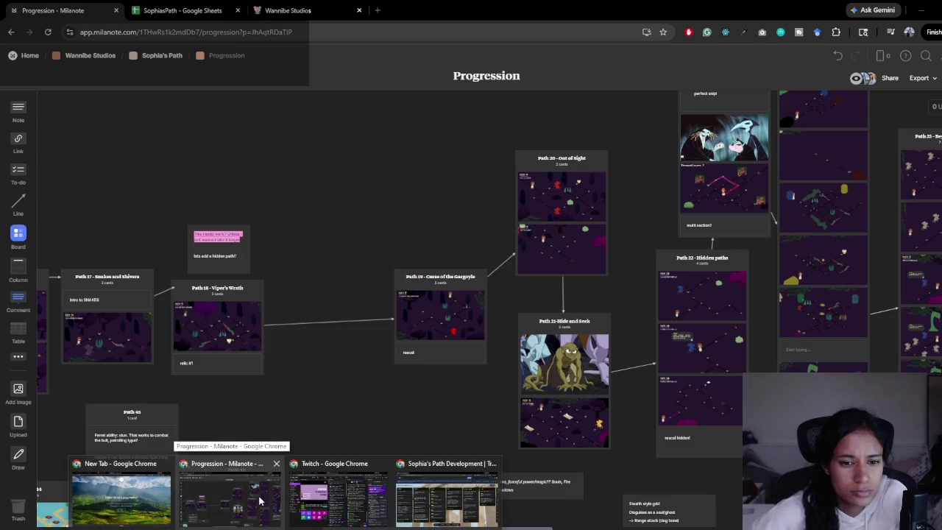
pyautogui.click(259, 500)
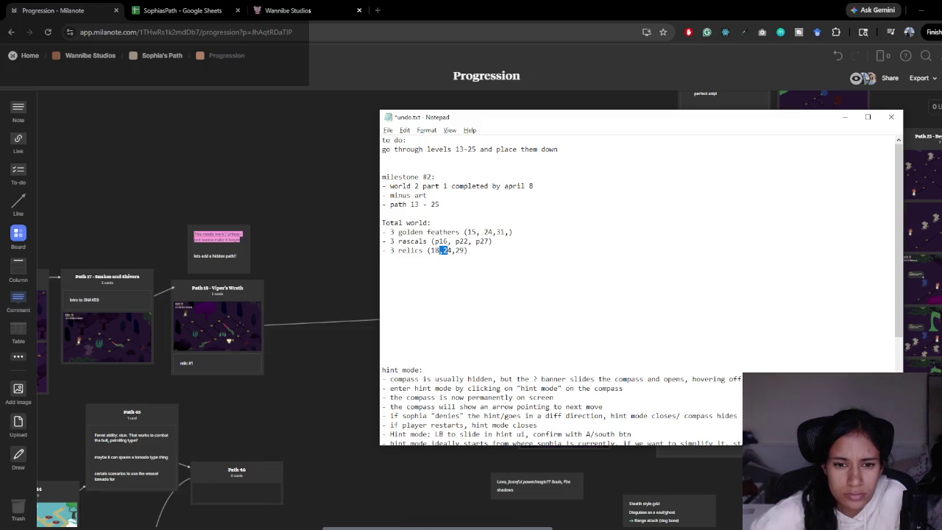
pyautogui.click(494, 254)
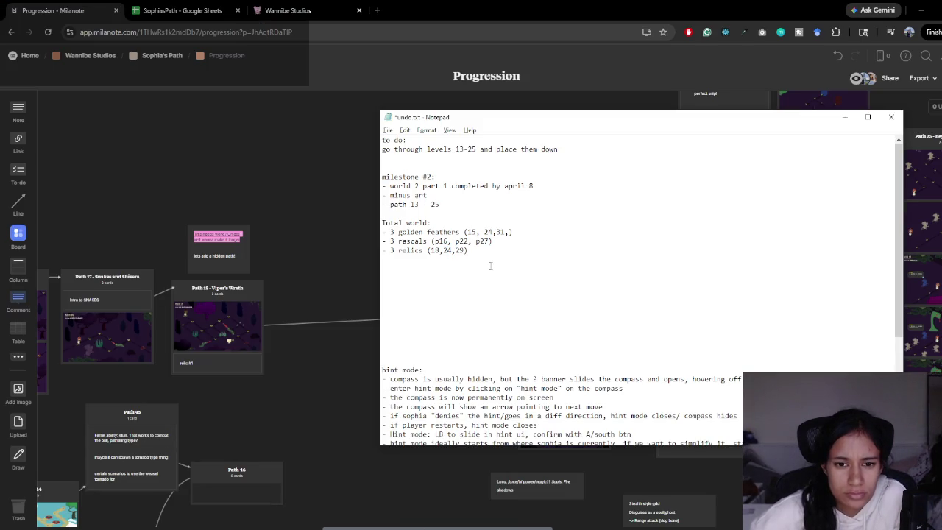
pyautogui.moveTo(430, 250); pyautogui.dragTo(468, 241)
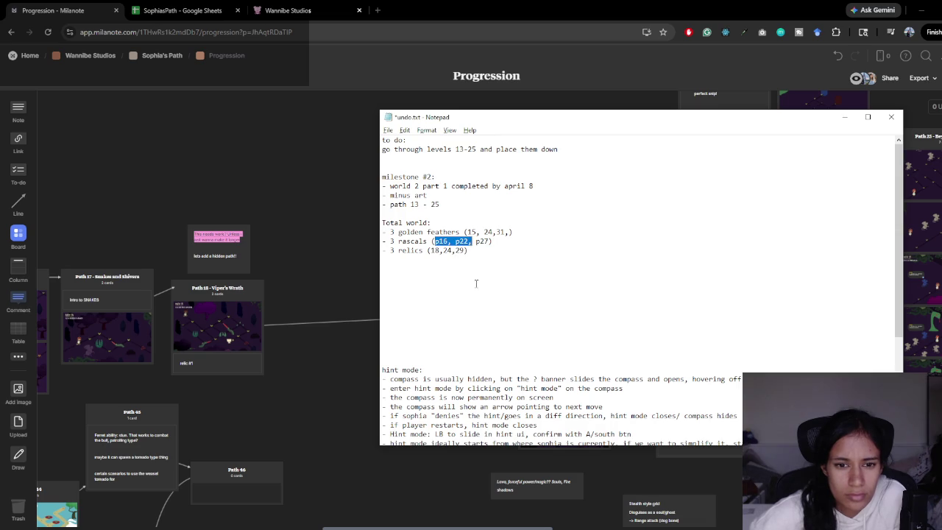
pyautogui.hotkey('alt', 'Tab')
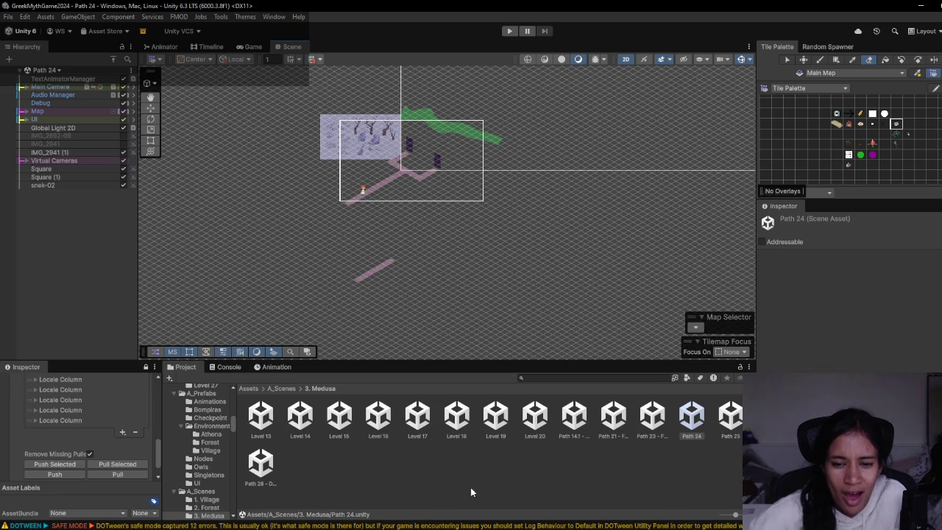
pyautogui.moveTo(284, 527)
pyautogui.click(267, 508)
pyautogui.moveTo(519, 320)
pyautogui.mouseDown()
pyautogui.moveTo(460, 361)
pyautogui.moveTo(352, 398)
pyautogui.moveTo(427, 367)
pyautogui.mouseUp()
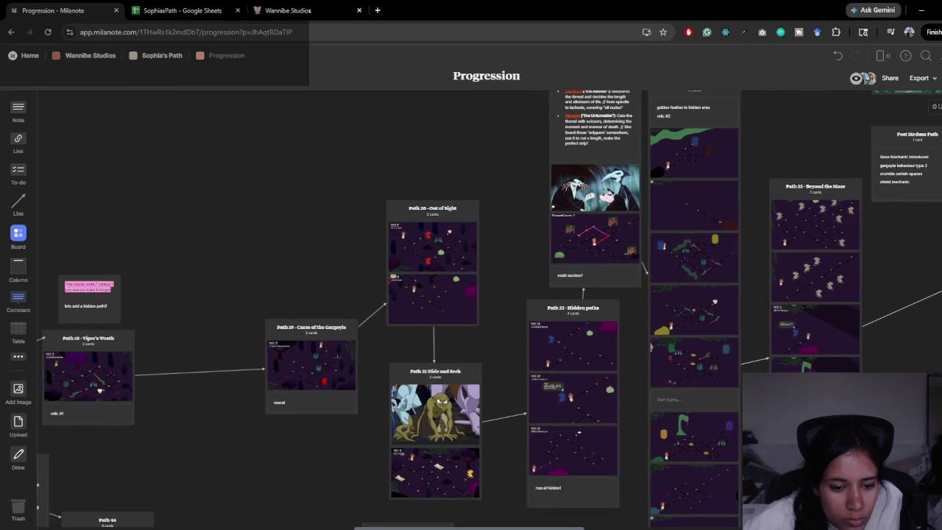
pyautogui.hotkey('alt', 'Tab')
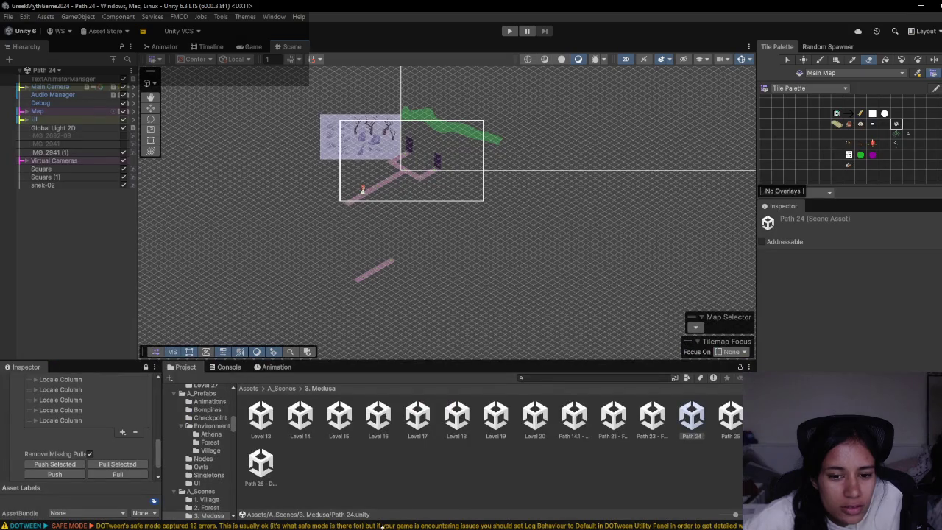
# - Open the Path 21 - Felix scene to view its maze, then pan the Milanote board to Paths 14–21
pyautogui.doubleClick(621, 422)
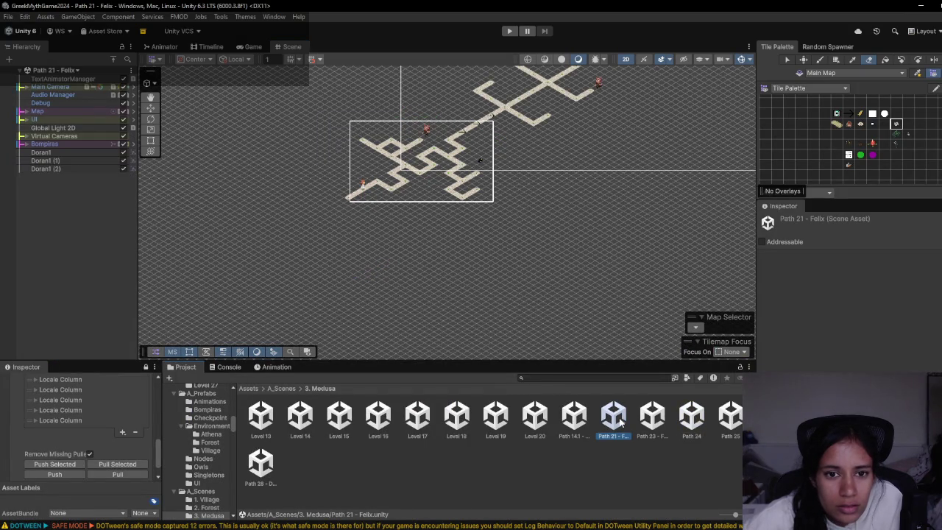
pyautogui.moveTo(629, 151)
pyautogui.mouseDown()
pyautogui.moveTo(572, 316)
pyautogui.moveTo(585, 249)
pyautogui.mouseUp()
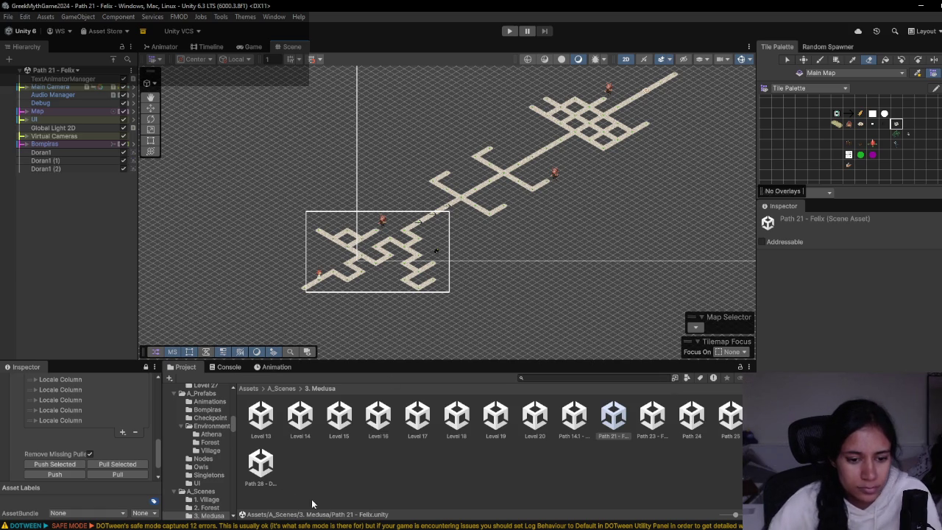
pyautogui.moveTo(284, 529)
pyautogui.click(230, 497)
pyautogui.moveTo(284, 271)
pyautogui.mouseDown()
pyautogui.moveTo(588, 198)
pyautogui.moveTo(598, 247)
pyautogui.mouseUp()
pyautogui.moveTo(352, 402); pyautogui.dragTo(465, 362)
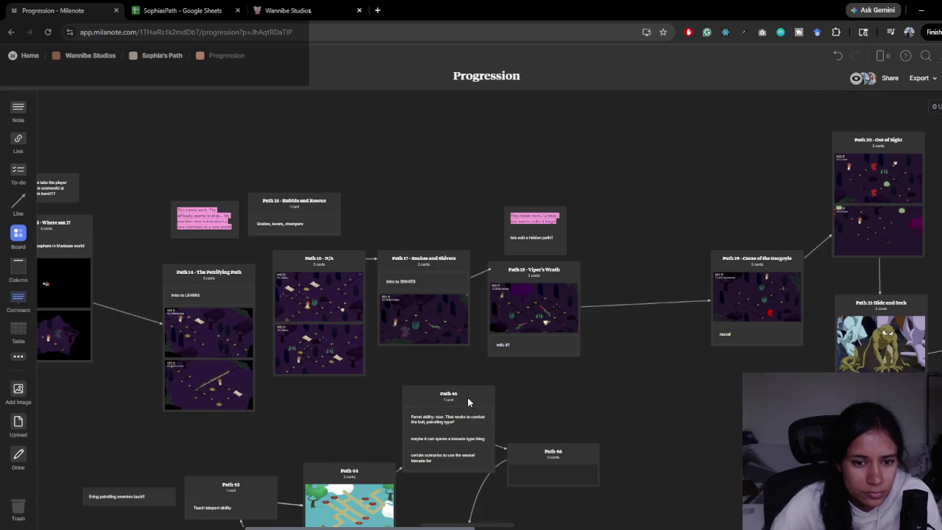
# - Below 'path 13 - 25' in the notes, add '- levers' and '- snakes' list lines
pyautogui.hotkey('alt', 'Tab')
pyautogui.click(451, 207)
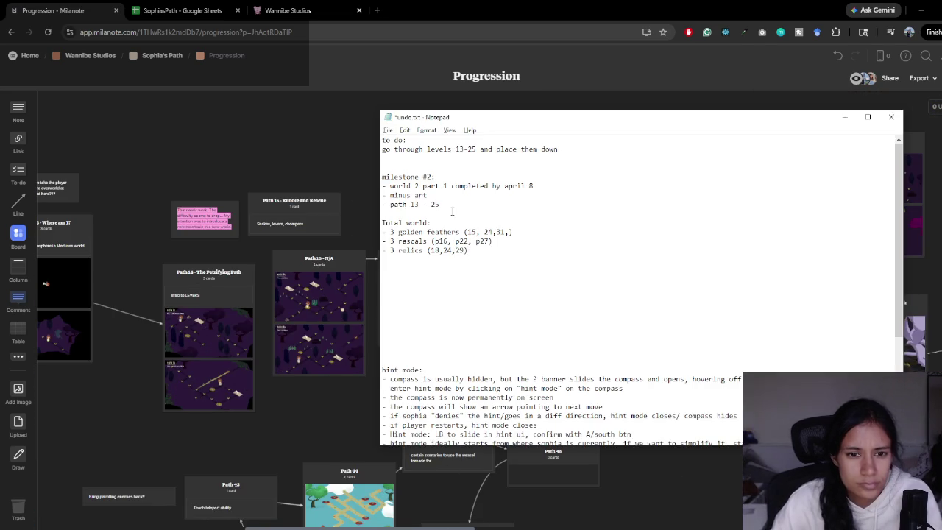
pyautogui.press('Return')
pyautogui.write('- ')
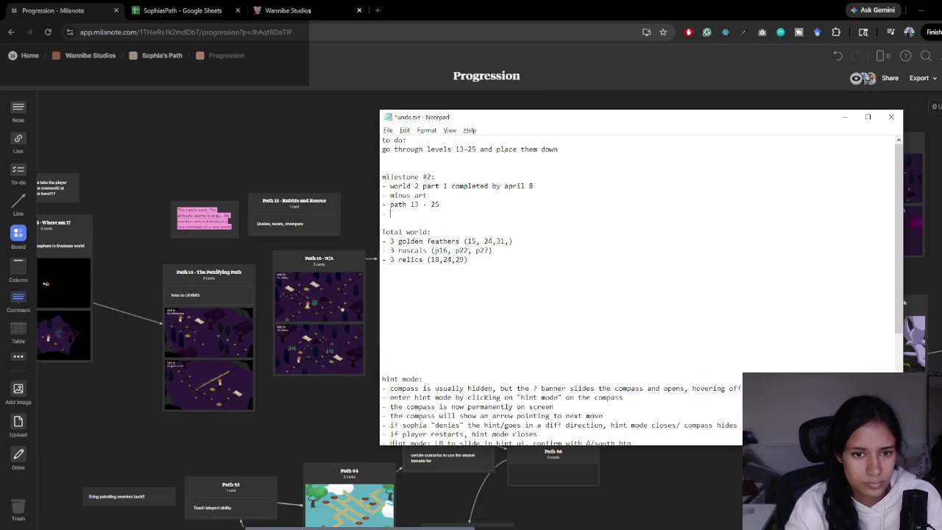
pyautogui.write('levers')
pyautogui.press('Return')
pyautogui.write('- snakes')
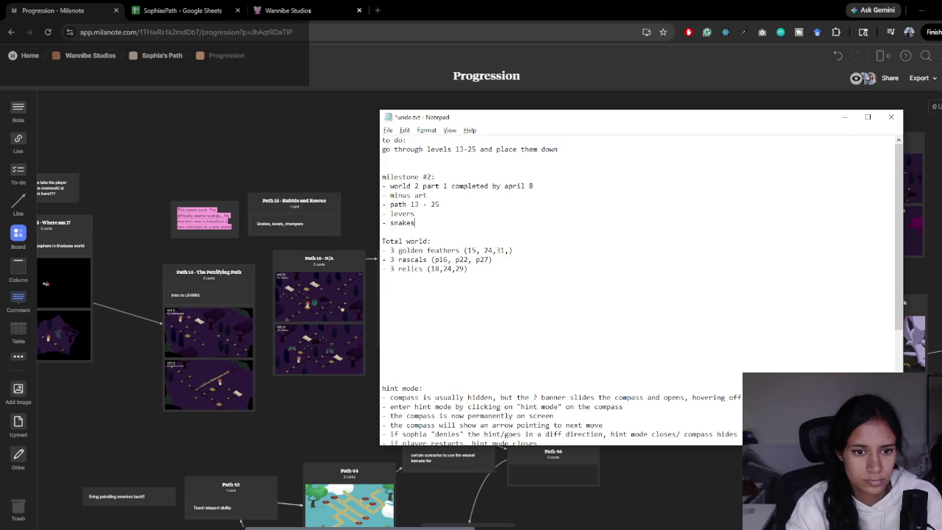
pyautogui.press('Return')
# - Add '- gargoyles' and '- hiding caves and pebbles' lines, then view Paths 19–25 on the board
pyautogui.moveTo(497, 122)
pyautogui.mouseDown()
pyautogui.moveTo(501, 478)
pyautogui.moveTo(508, 395)
pyautogui.mouseUp()
pyautogui.scroll(-5, 499, 331)
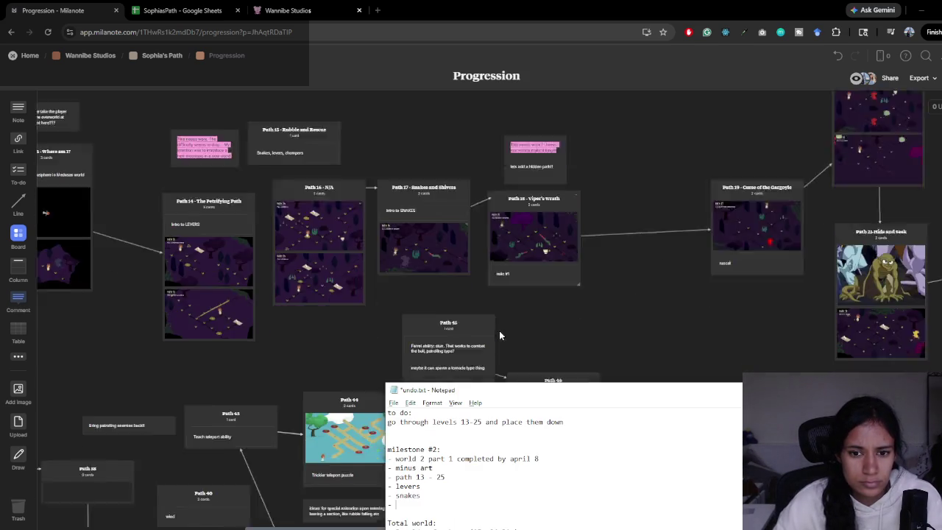
pyautogui.scroll(3, 596, 261)
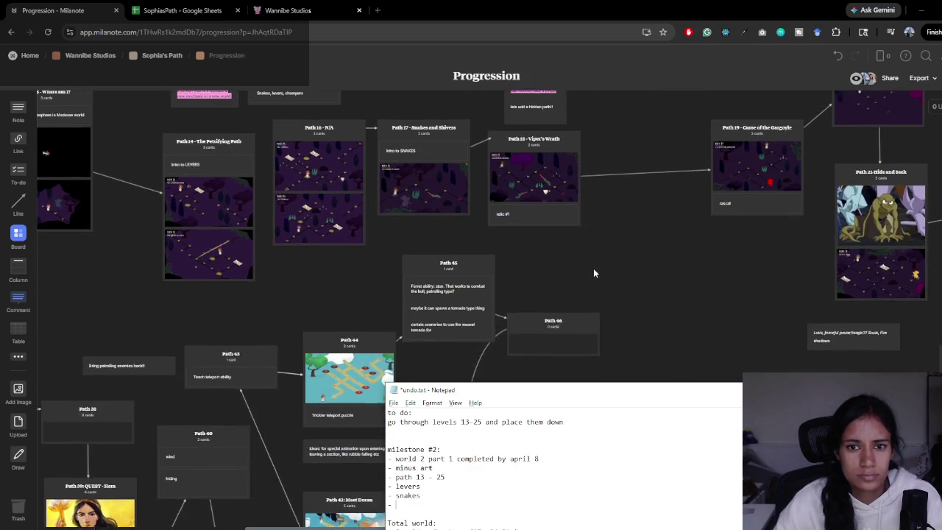
pyautogui.moveTo(531, 390); pyautogui.dragTo(546, 318)
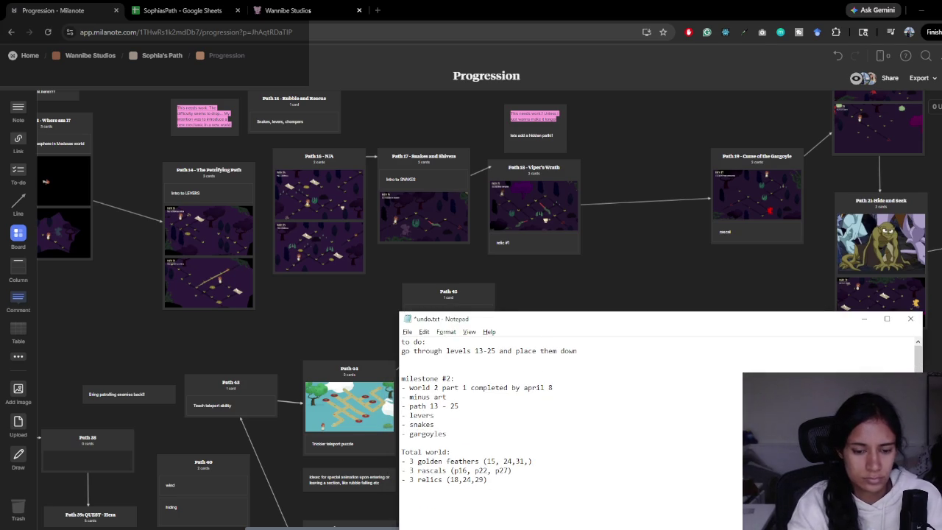
pyautogui.press('Return')
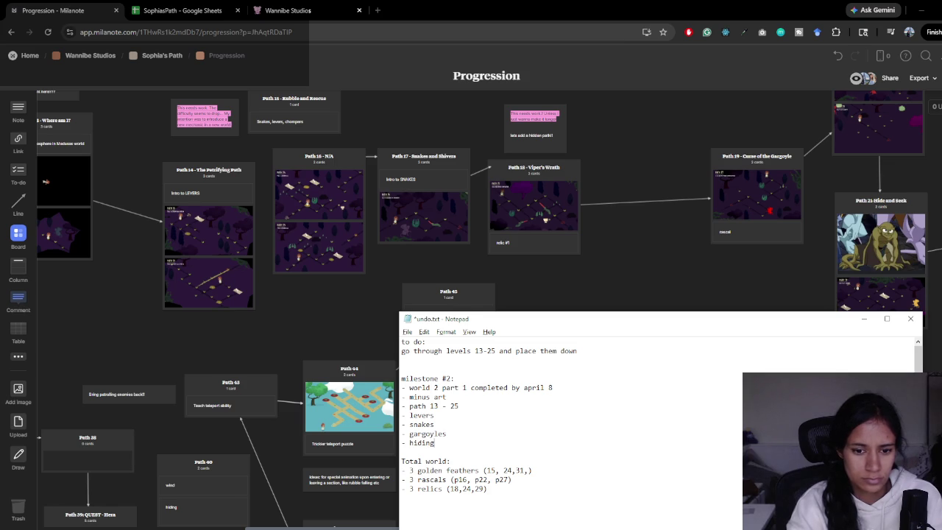
pyautogui.write('- hiding caves and pe')
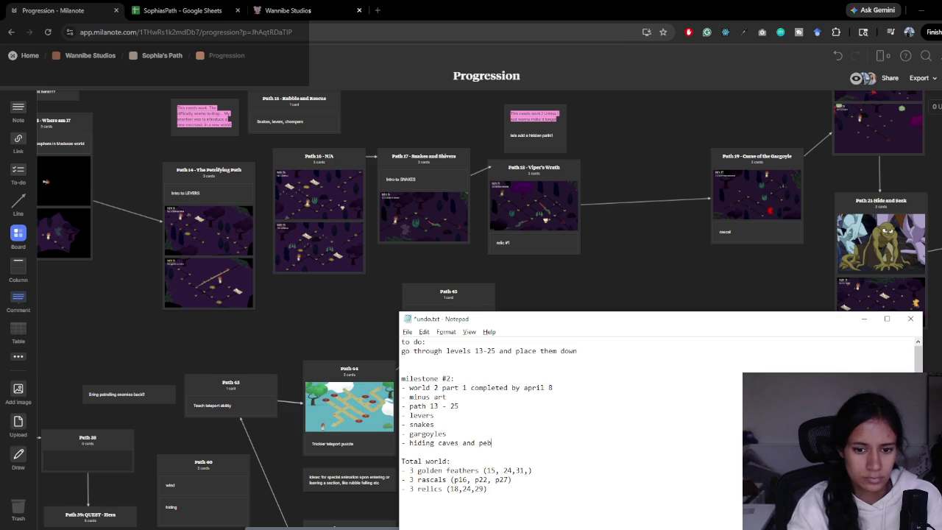
pyautogui.write('bles')
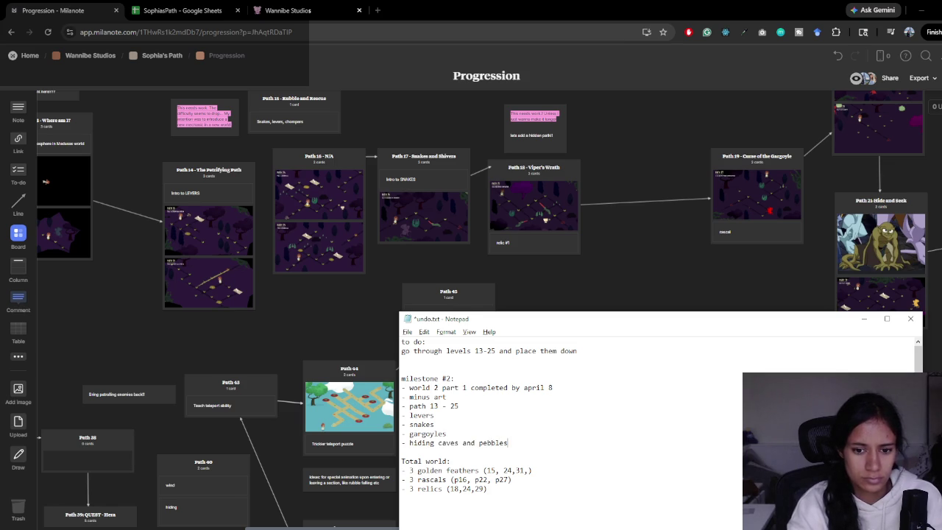
pyautogui.press('Return')
pyautogui.write('-')
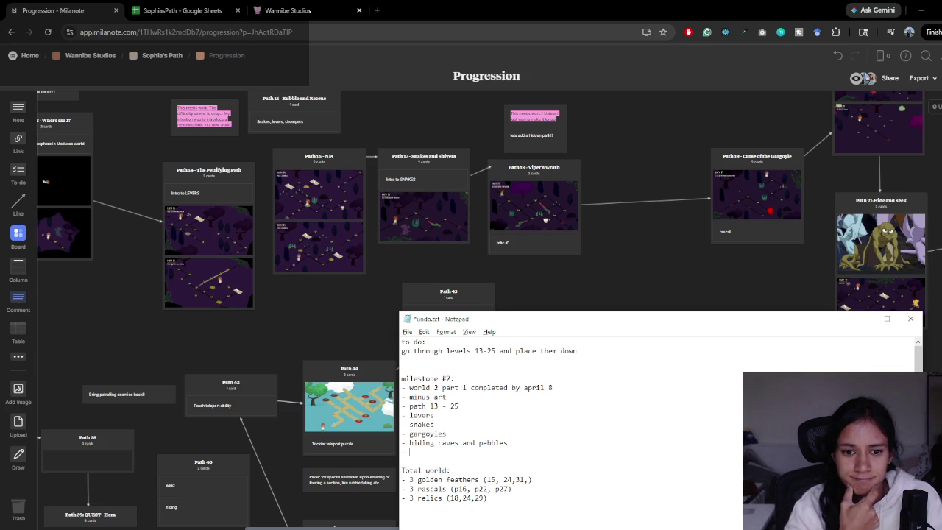
pyautogui.moveTo(665, 262); pyautogui.dragTo(506, 261)
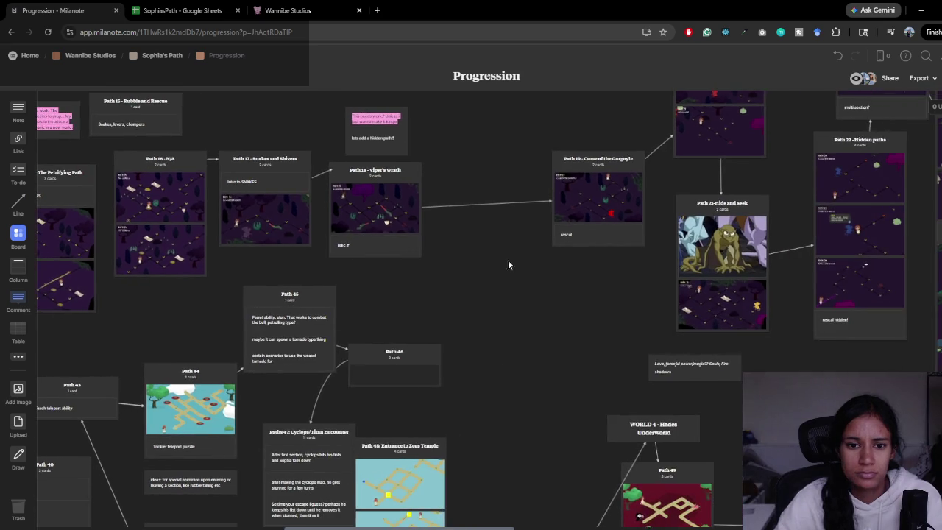
# - Review the board's path cards, then add 'pressure plates' to the milestone notes
pyautogui.hscroll(3, 516, 322)
pyautogui.scroll(2, 536, 315)
pyautogui.scroll(-2, 382, 384)
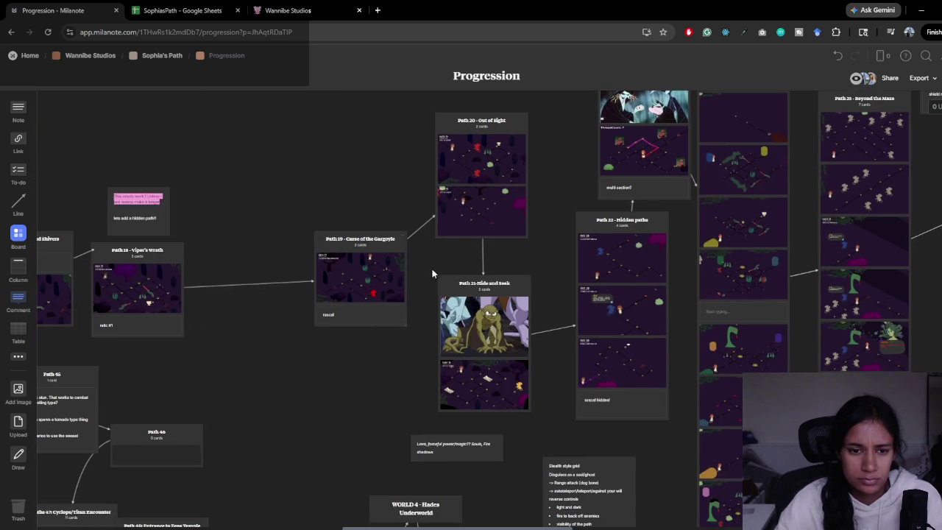
pyautogui.hscroll(3, 420, 275)
pyautogui.hscroll(-2, 397, 277)
pyautogui.scroll(1, 385, 290)
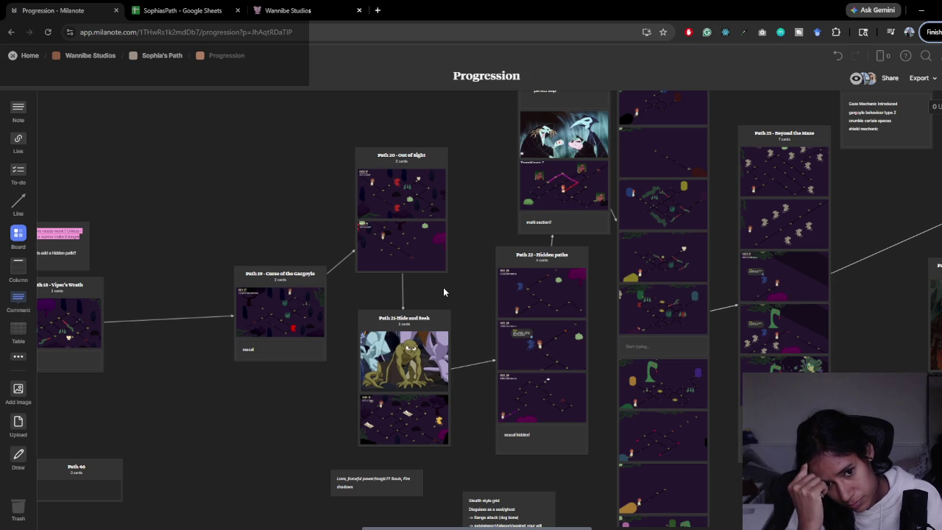
pyautogui.hotkey('alt', 'Tab')
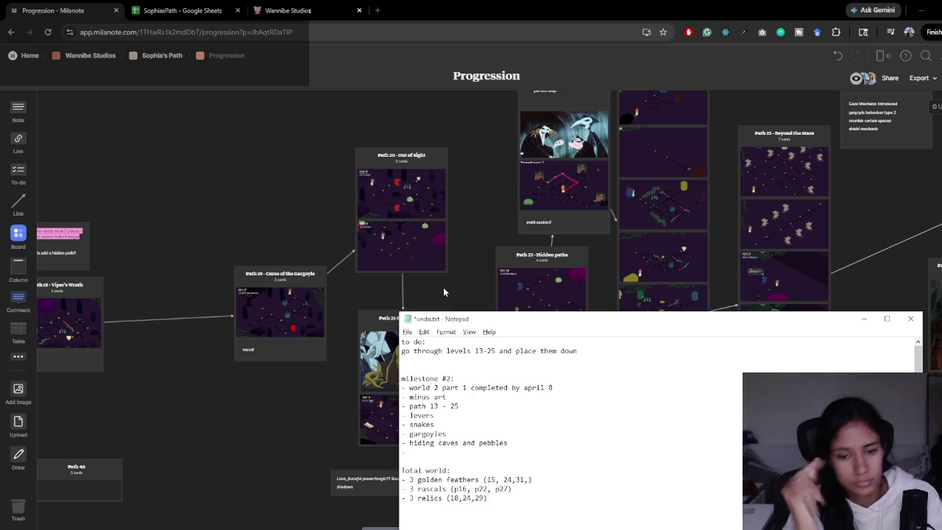
pyautogui.write(' pressure plates')
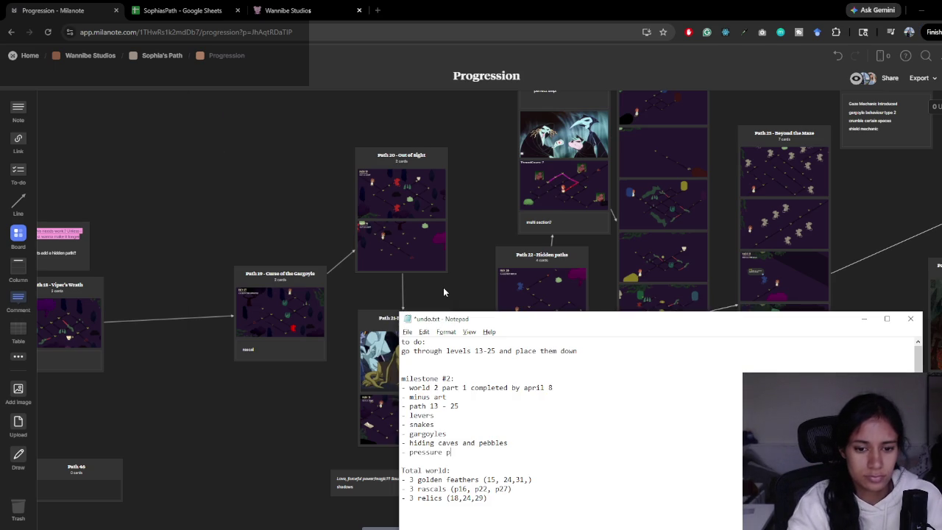
# - Pan the Progression board to inspect the Path 23 and Path 24 cards
pyautogui.click(391, 223)
pyautogui.hscroll(5, 266, 220)
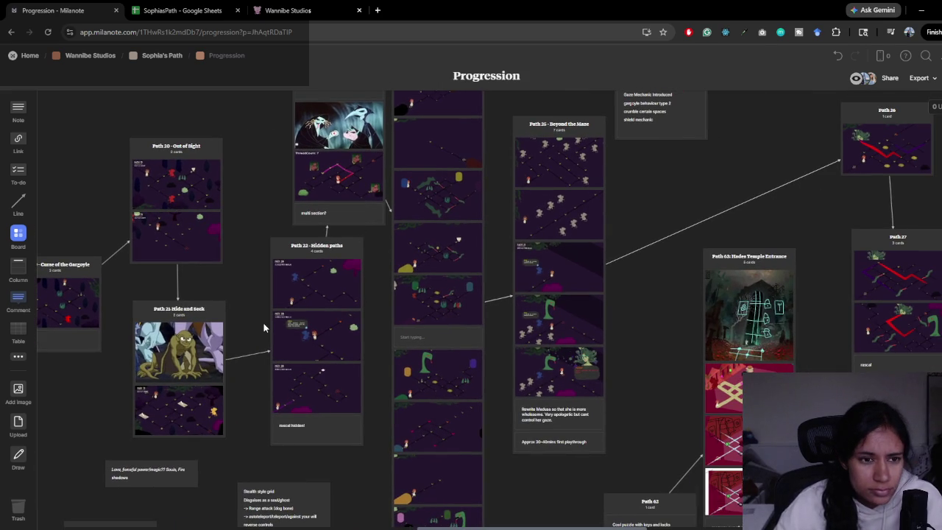
pyautogui.moveTo(212, 261)
pyautogui.mouseDown()
pyautogui.moveTo(223, 342)
pyautogui.moveTo(321, 434)
pyautogui.mouseUp()
pyautogui.scroll(-5, 321, 434)
pyautogui.hscroll(2, 309, 383)
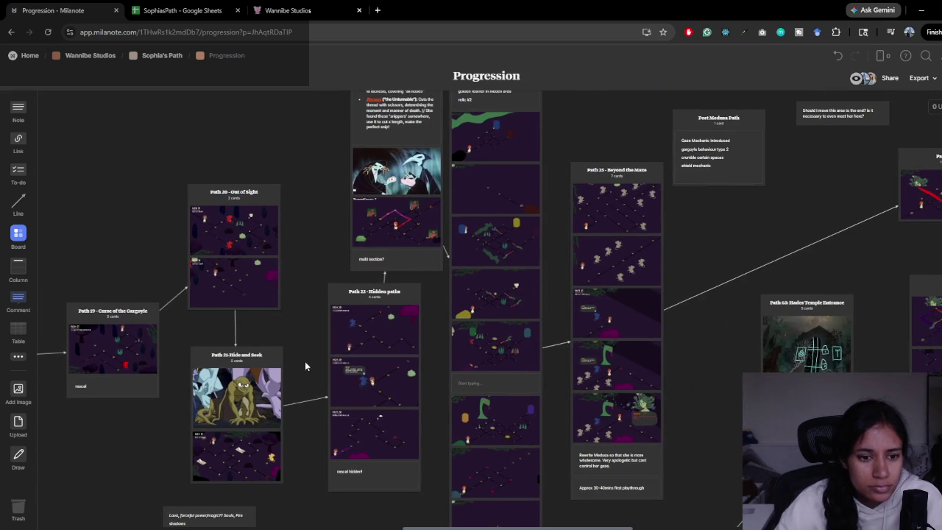
pyautogui.hscroll(4, 295, 353)
pyautogui.scroll(2, 294, 353)
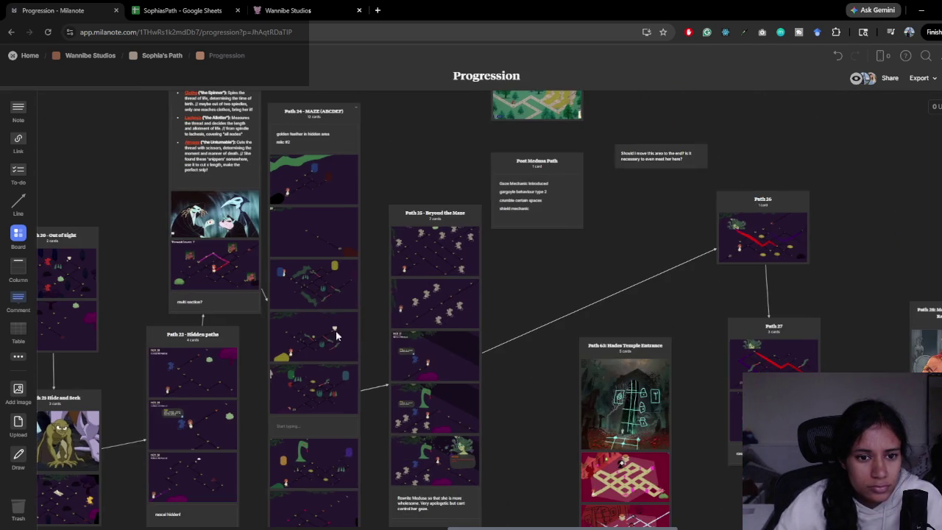
pyautogui.scroll(-5, 331, 274)
pyautogui.scroll(4, 335, 316)
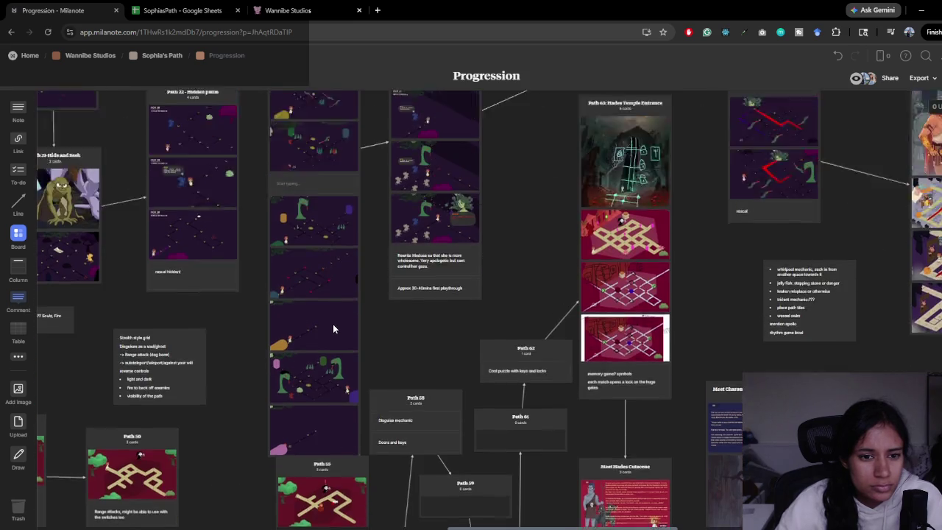
pyautogui.scroll(2, 333, 324)
# - Change the milestone #2 range from 'path 13 - 25' to 'path 13 - 23'
pyautogui.hotkey('alt', 'Tab')
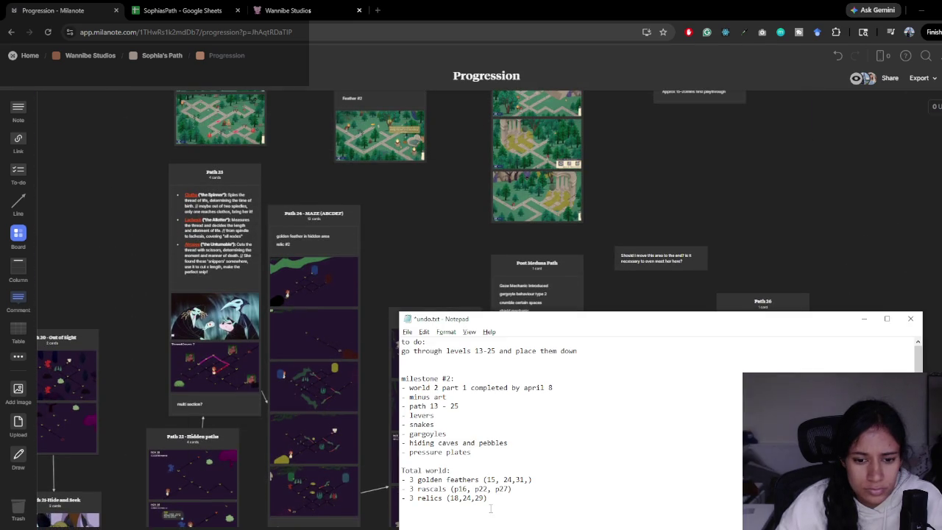
pyautogui.moveTo(541, 338)
pyautogui.mouseDown()
pyautogui.moveTo(717, 210)
pyautogui.moveTo(631, 169)
pyautogui.moveTo(642, 172)
pyautogui.mouseUp()
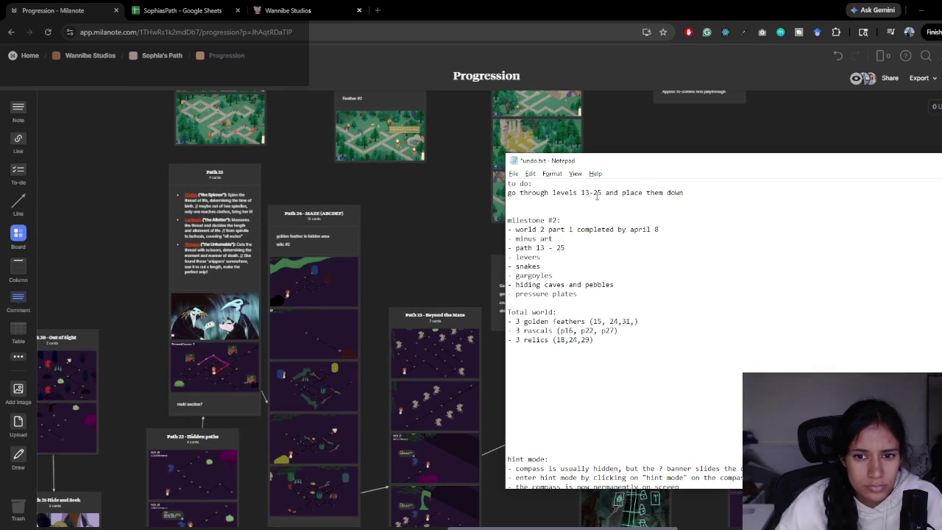
pyautogui.moveTo(566, 248); pyautogui.dragTo(561, 248)
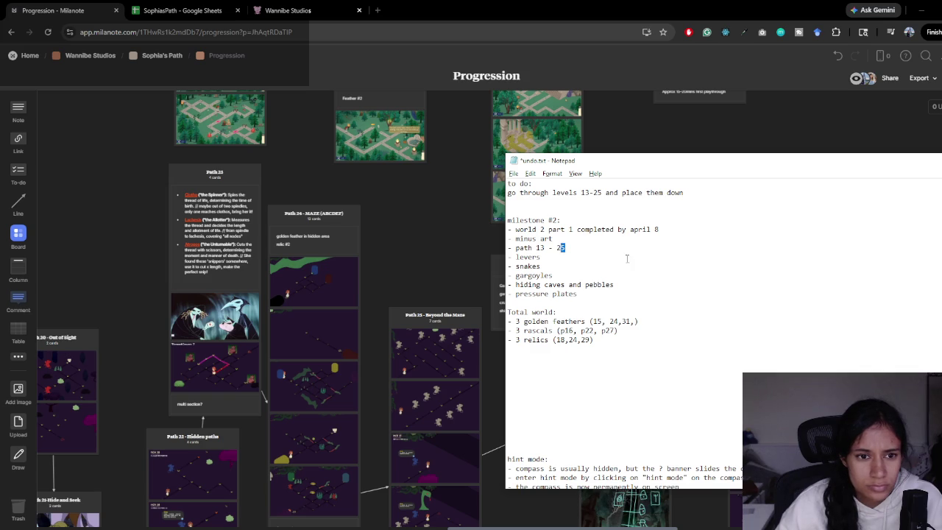
pyautogui.write('3')
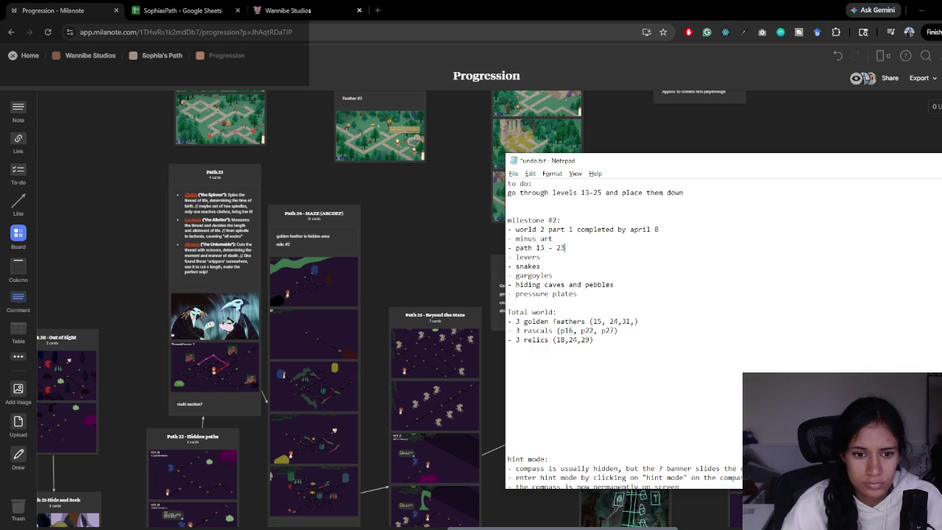
# - Type the next level range '24-31' on the empty line below the to-do
pyautogui.scroll(-5, 302, 378)
pyautogui.scroll(-2, 302, 378)
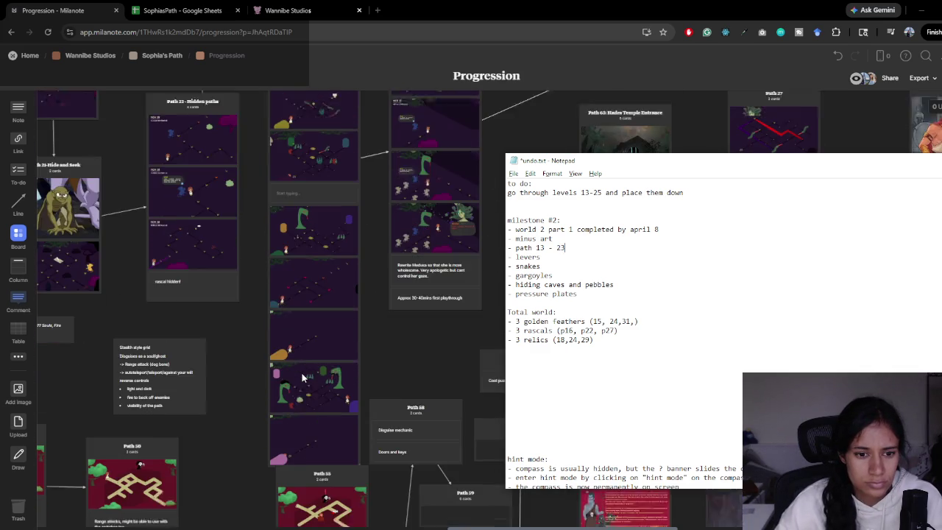
pyautogui.scroll(5, 302, 377)
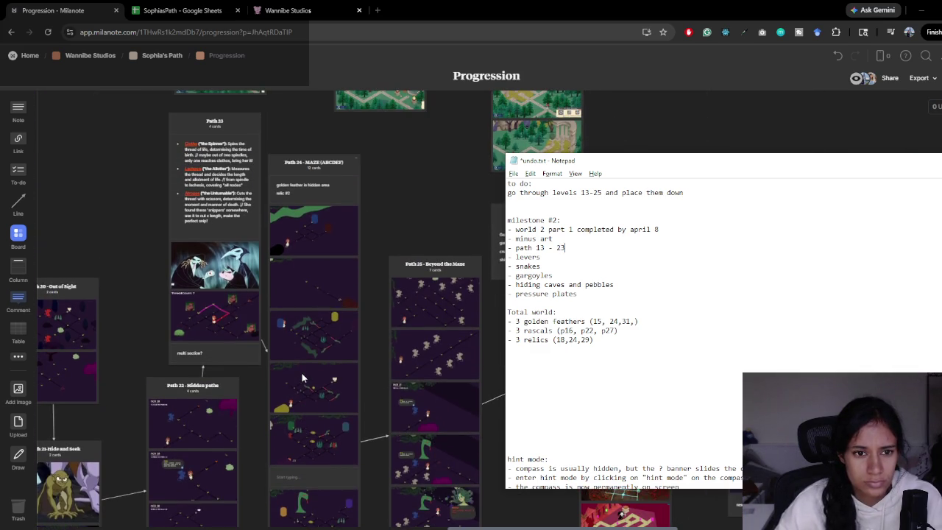
pyautogui.scroll(1, 302, 378)
pyautogui.scroll(-3, 302, 373)
pyautogui.scroll(3, 302, 373)
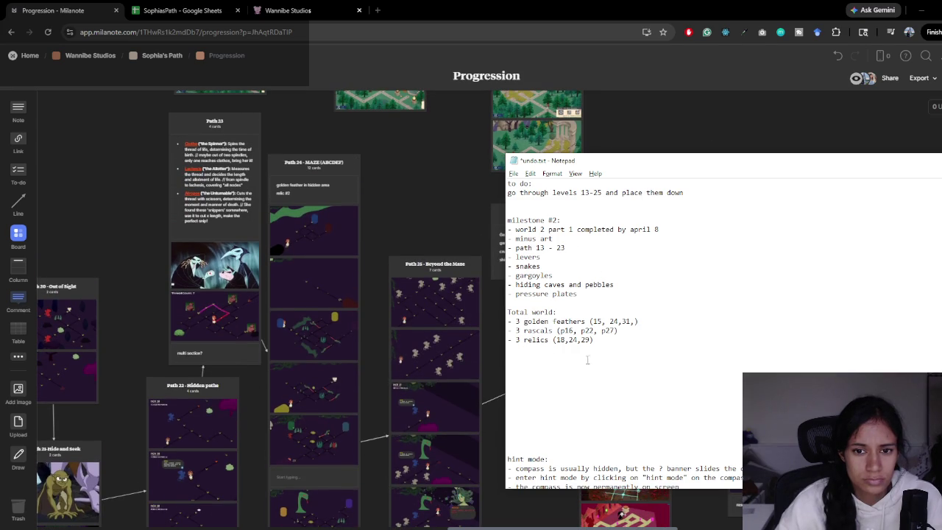
pyautogui.click(616, 205)
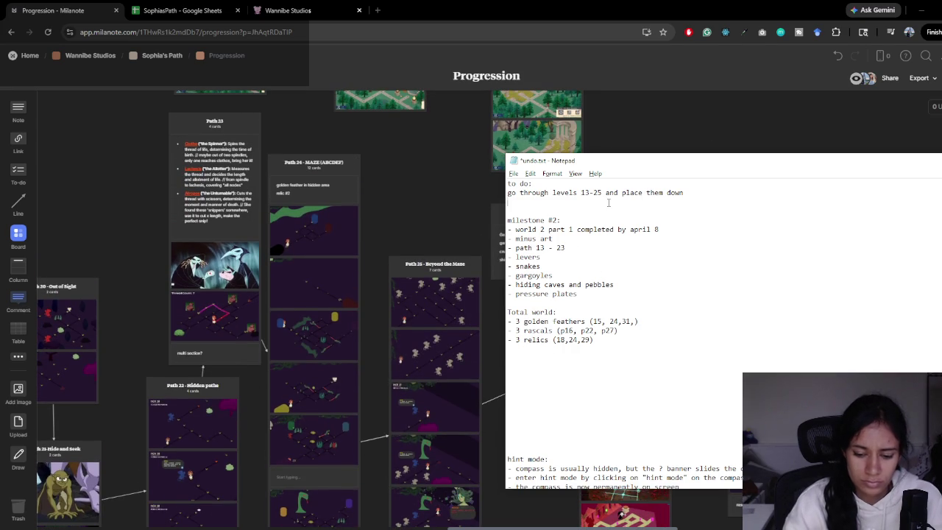
pyautogui.write('23')
pyautogui.press('BackSpace')
pyautogui.write('4-3')
pyautogui.write('1')
# - Review the later paths on the board and add '(13)' after the 24-31 range
pyautogui.moveTo(571, 286); pyautogui.dragTo(423, 278)
pyautogui.hscroll(7, 422, 278)
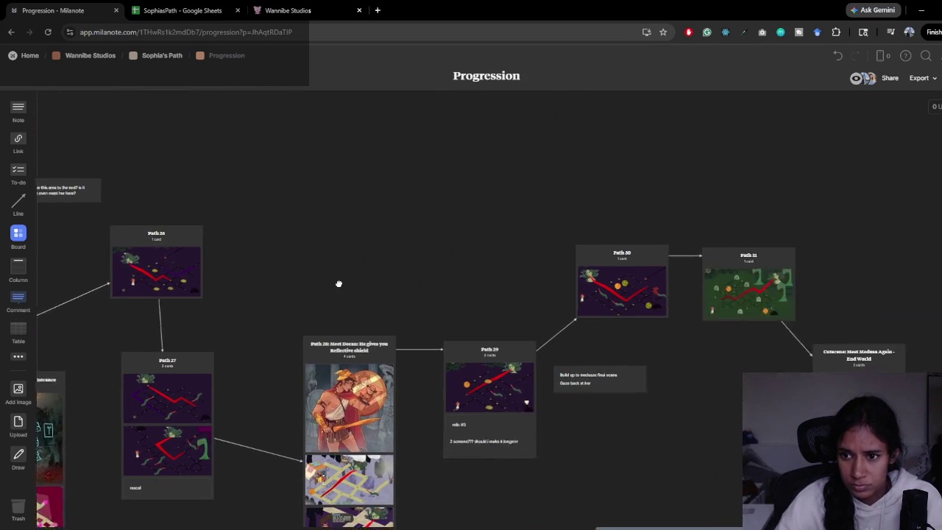
pyautogui.hscroll(-4, 337, 283)
pyautogui.hotkey('alt', 'Tab')
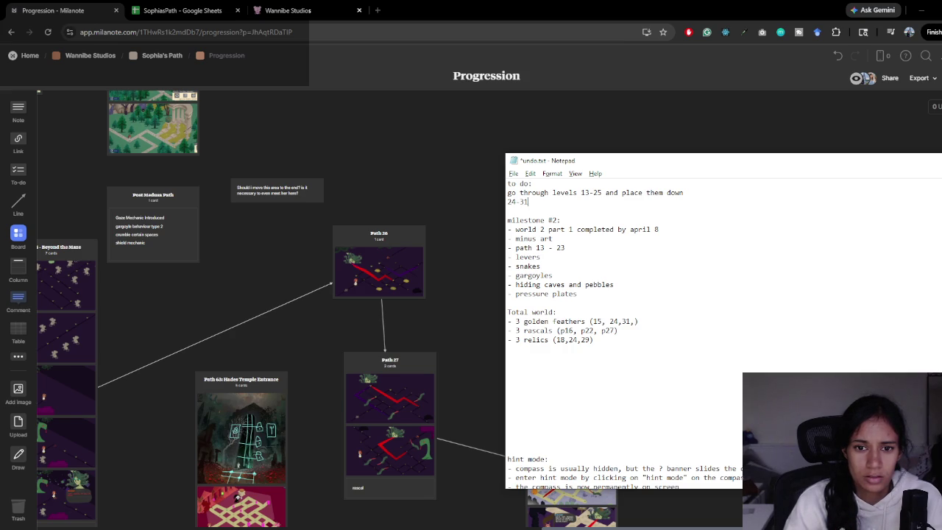
pyautogui.write(' (13)')
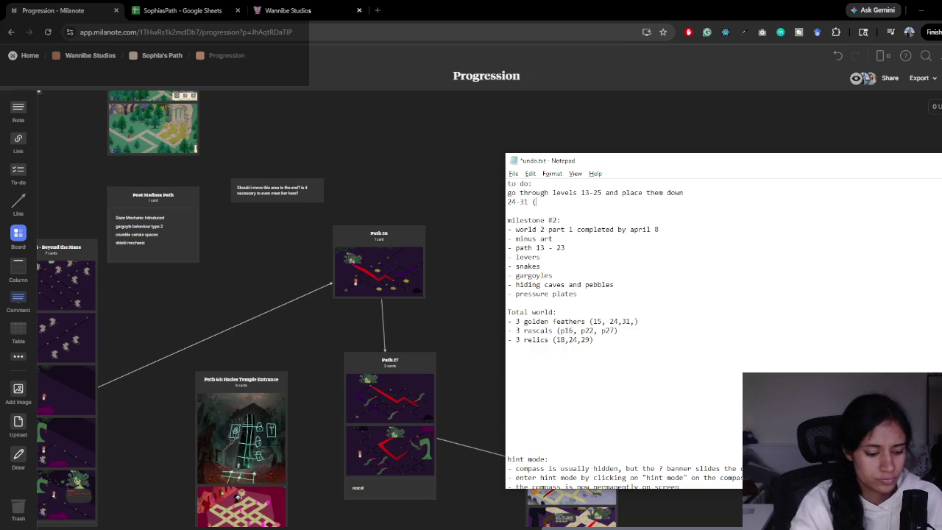
# - Change the to-do range 13-25 to 13-23 and append '(11)' to it
pyautogui.click(720, 192)
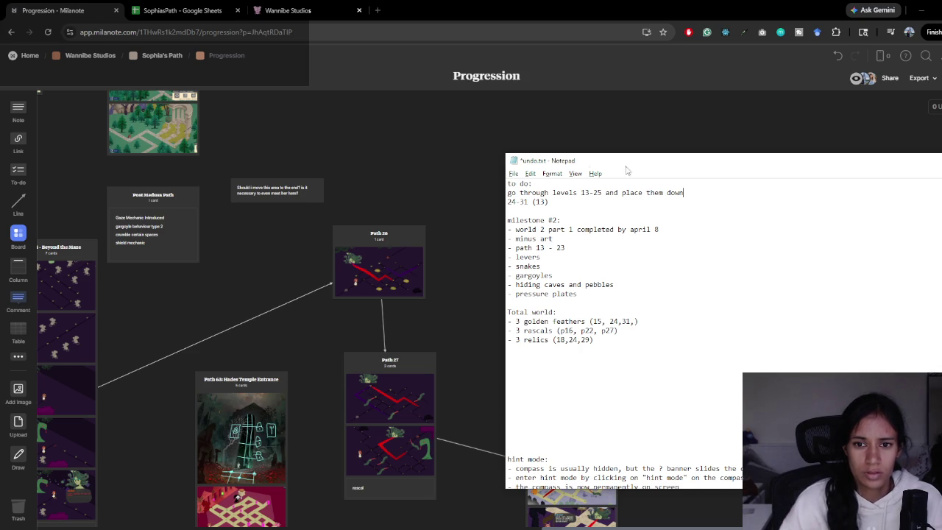
pyautogui.click(602, 194)
pyautogui.press('BackSpace')
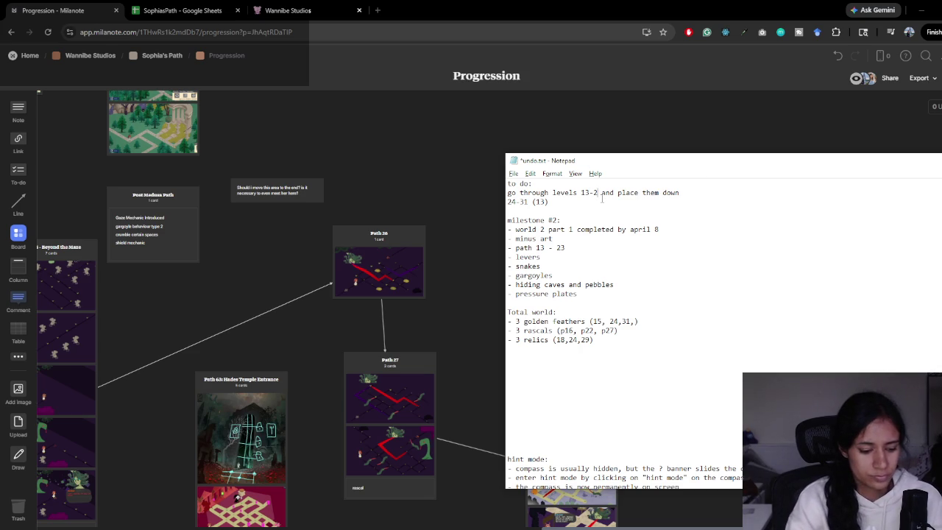
pyautogui.write('3')
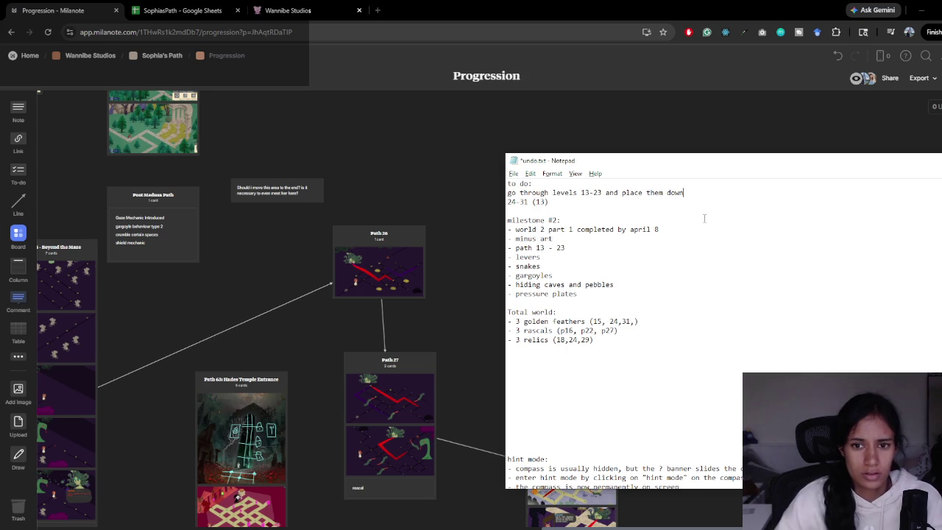
pyautogui.write('(11)')
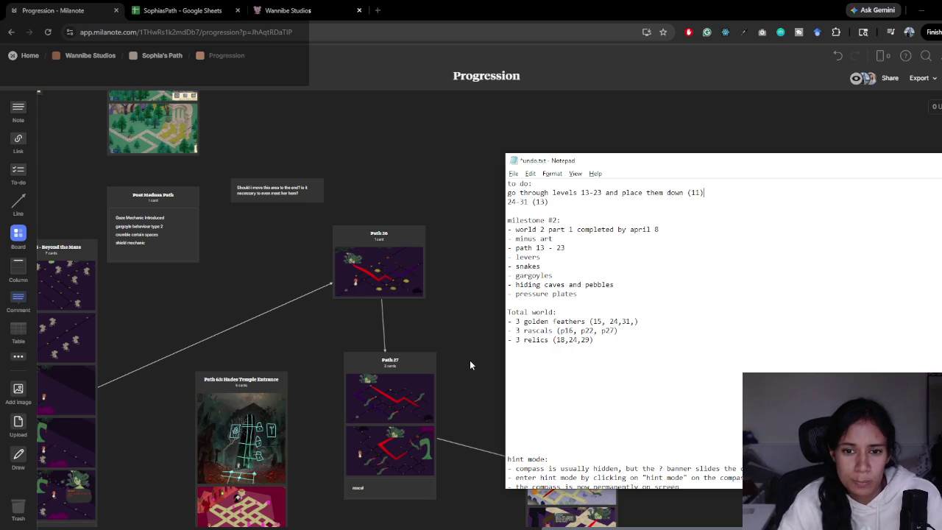
pyautogui.click(602, 295)
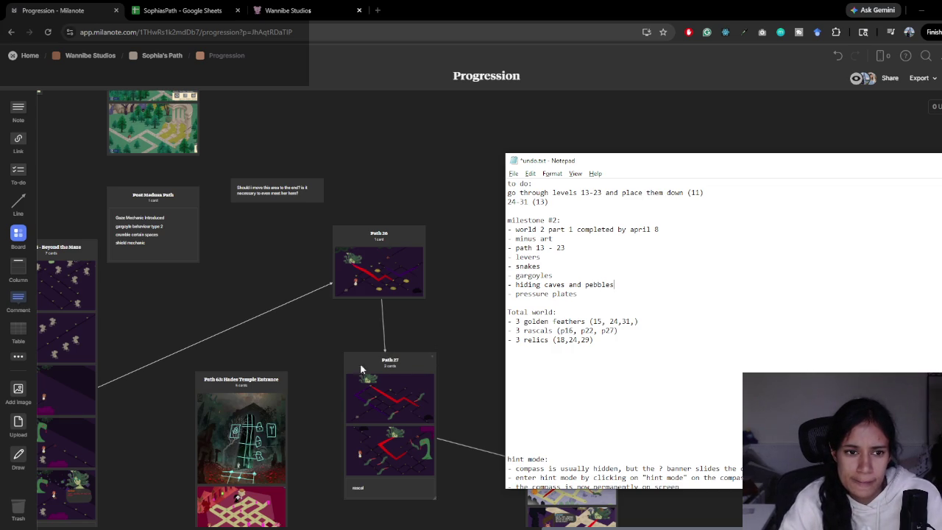
pyautogui.moveTo(198, 334); pyautogui.dragTo(603, 273)
pyautogui.hotkey('alt', 'Tab')
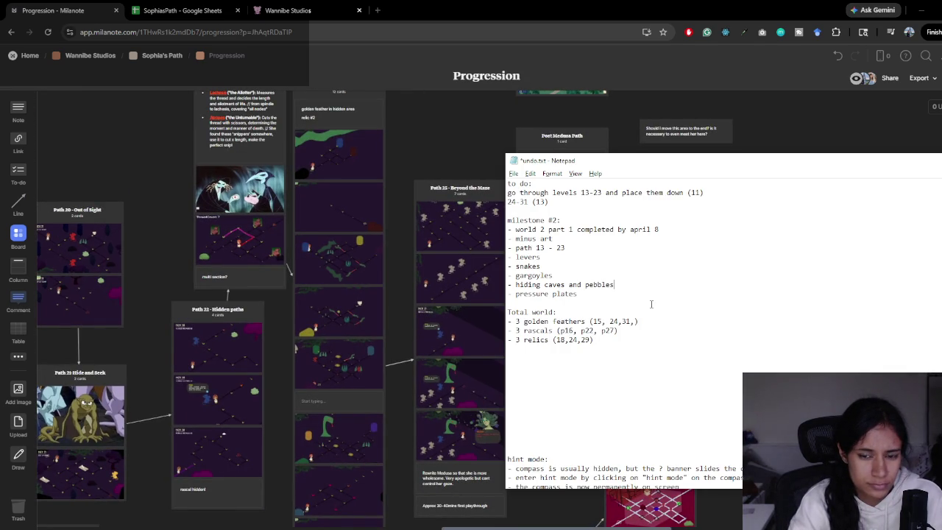
# - Add '- hidden paths' and 'fates special puzzle' lines below hiding caves and pebbles
pyautogui.press('Return')
pyautogui.write('- hidden')
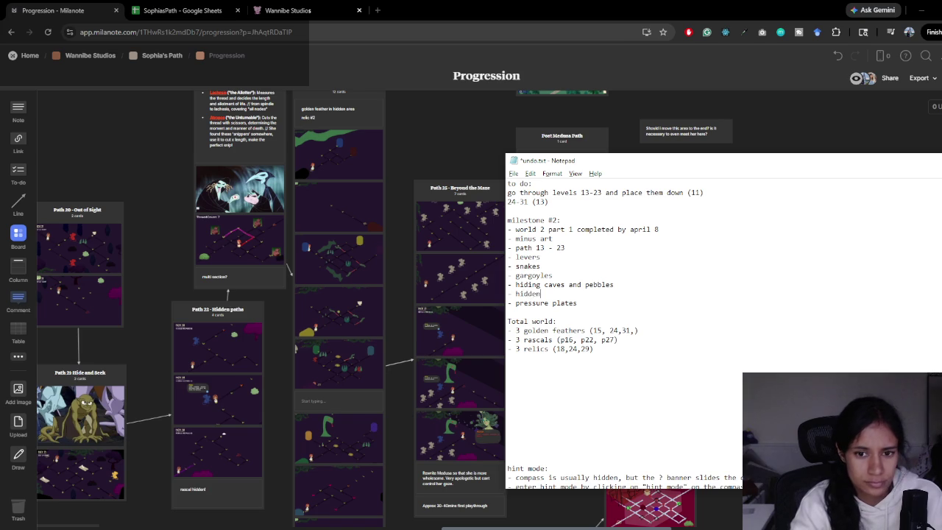
pyautogui.write(' paths')
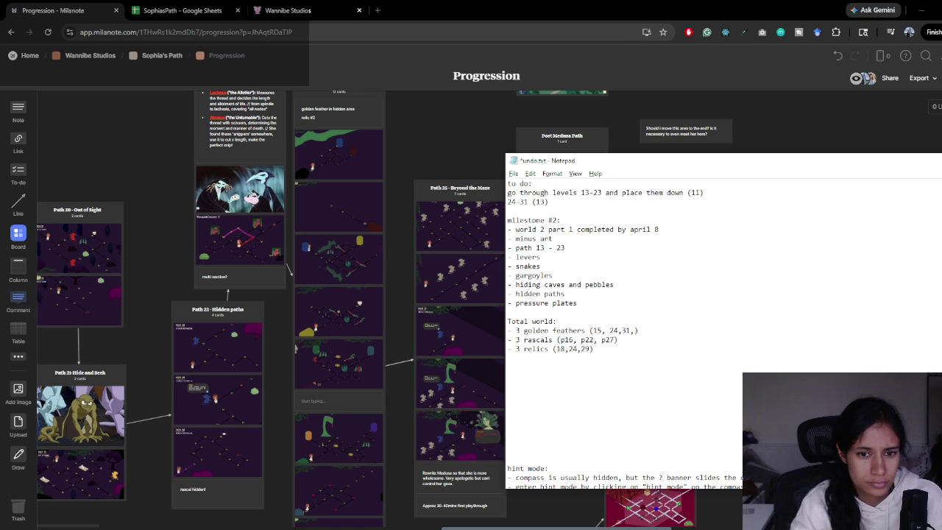
pyautogui.press('Return')
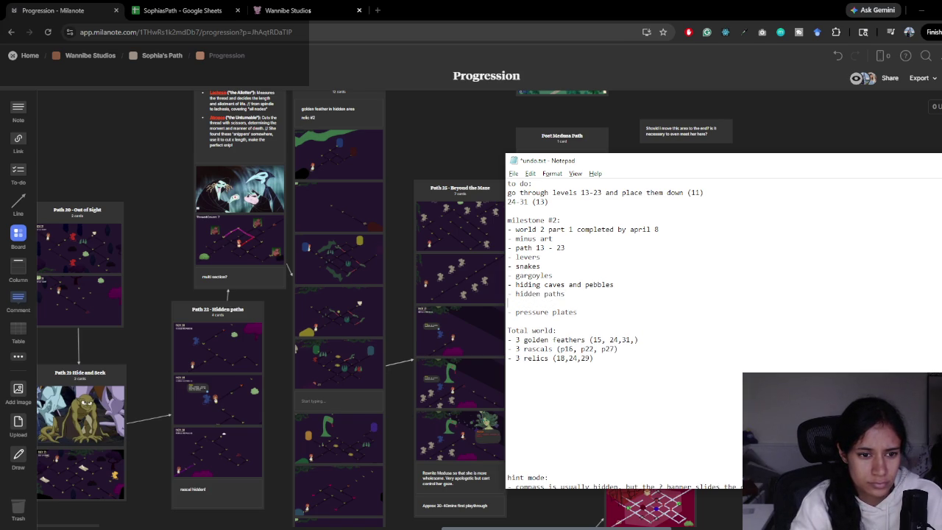
pyautogui.press('Return')
pyautogui.click(651, 304)
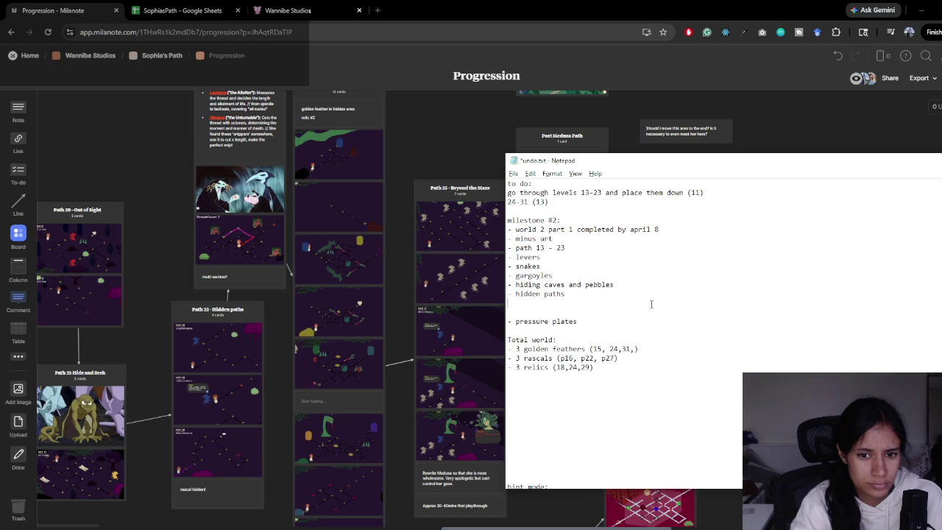
pyautogui.write('-fates ')
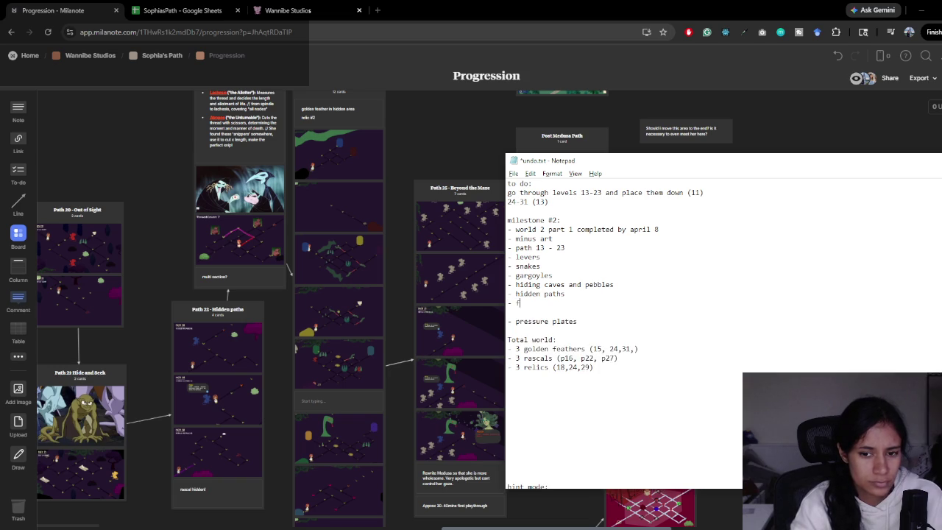
pyautogui.write('special puzzle')
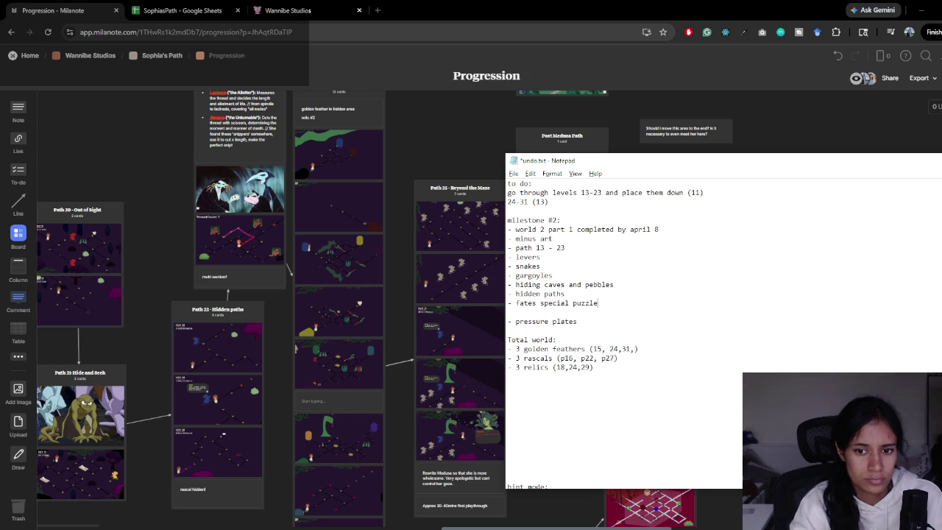
# - Add a '- giant snakes' line near the pressure plates entry
pyautogui.press('Down')
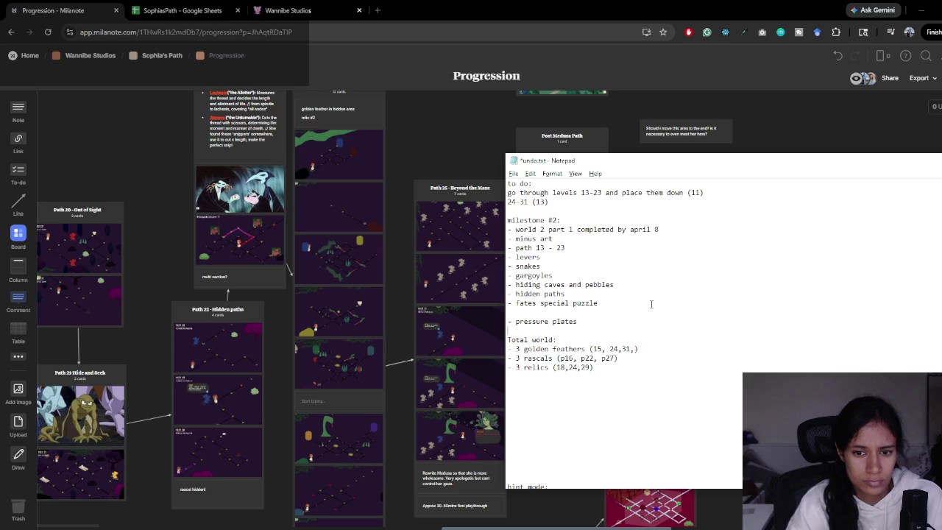
pyautogui.press('Return')
pyautogui.press('Return')
pyautogui.press('Up')
pyautogui.write('- glant snakes')
pyautogui.press('Return')
# - Replace 'random' with 'portal entrances' and add 'medusa gaze' on the next line
pyautogui.write('- ')
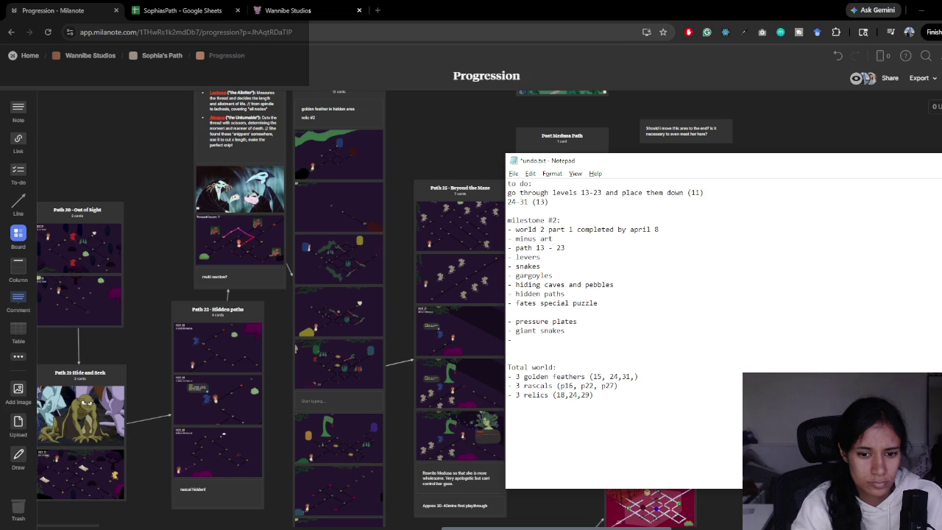
pyautogui.write('random')
pyautogui.hotkey('ctrl', 'BackSpace')
pyautogui.write('portal')
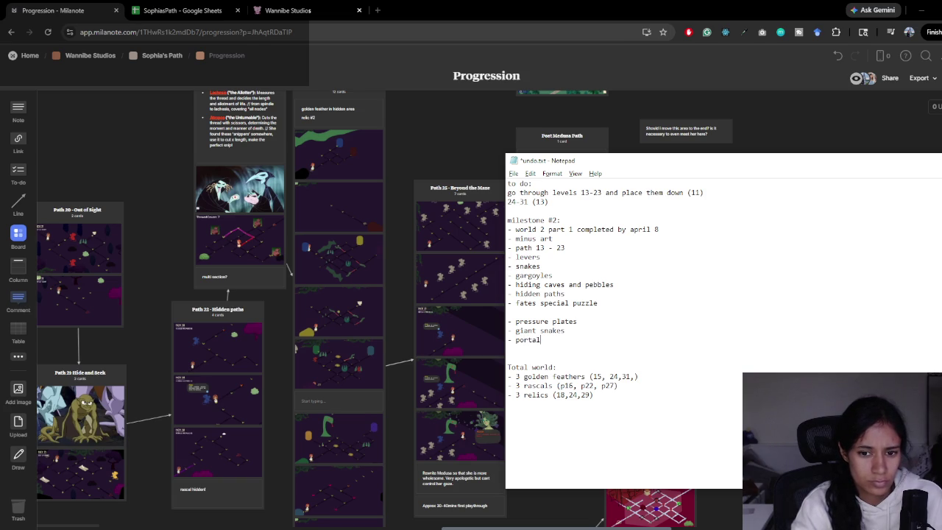
pyautogui.write(' entrances')
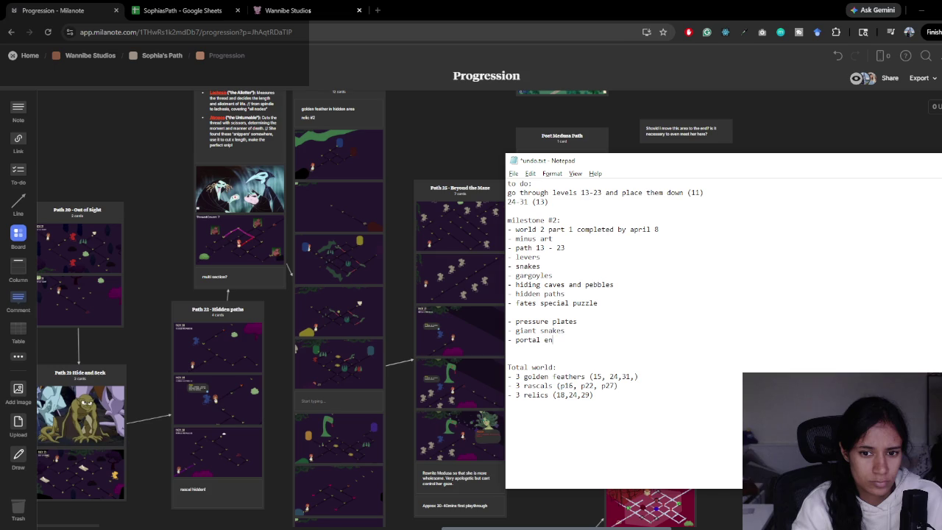
pyautogui.press('Return')
pyautogui.write('m')
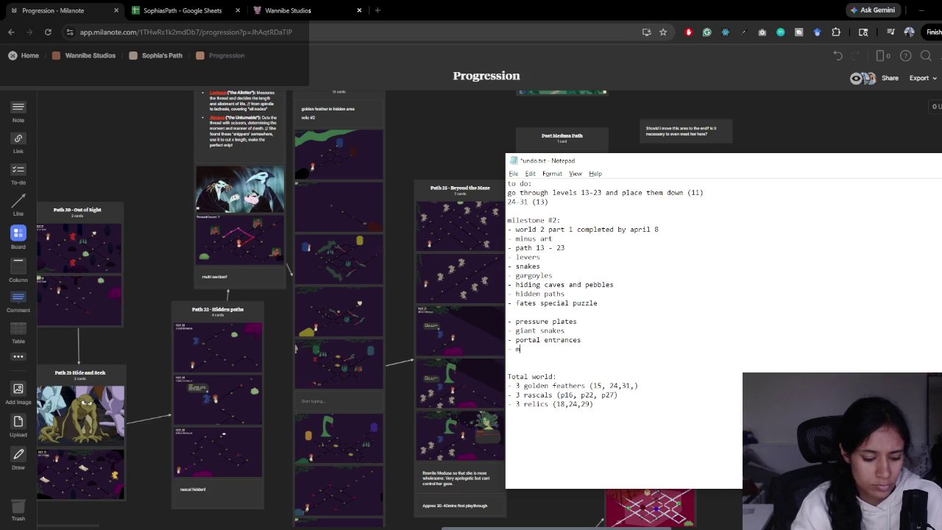
pyautogui.write('edusa gaze')
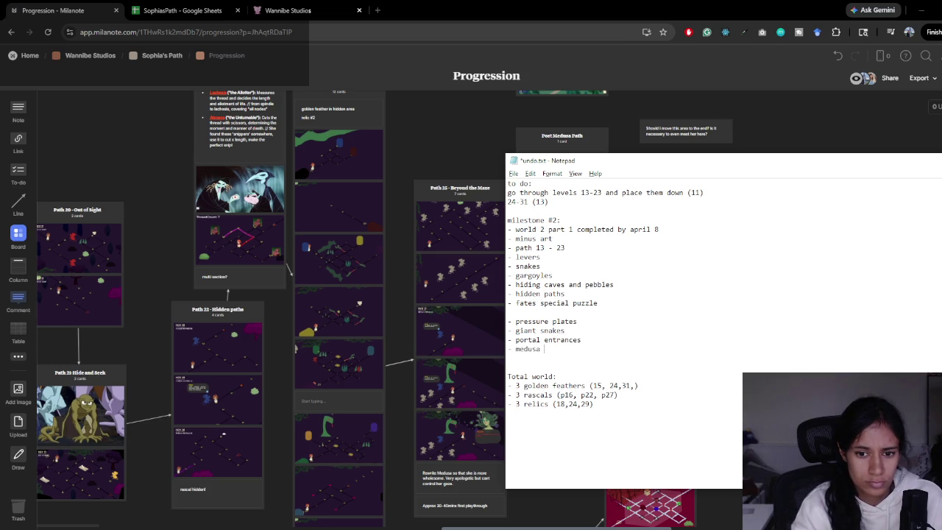
pyautogui.press('Return')
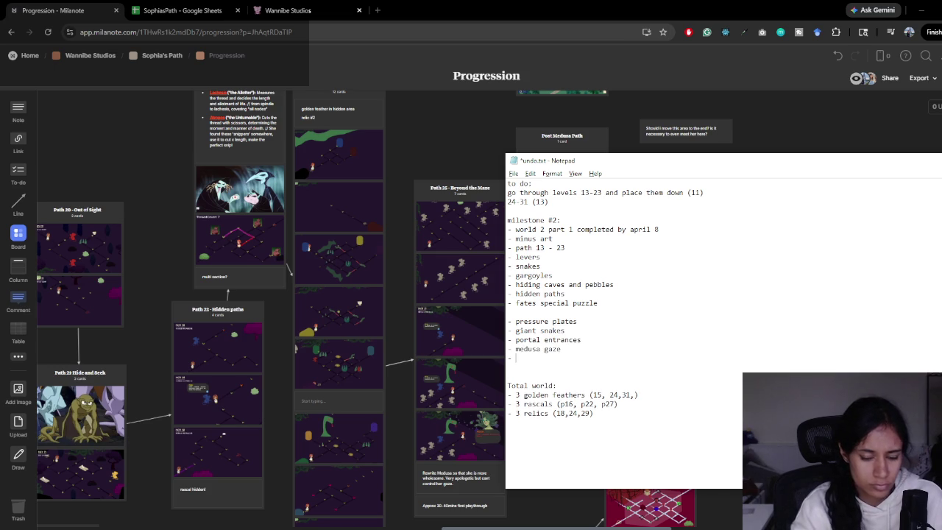
pyautogui.hotkey('alt', 'Tab')
pyautogui.moveTo(718, 286); pyautogui.dragTo(430, 287)
# - Append 'the special shield' and 'medusa final puzzle' lines to the milestone list
pyautogui.moveTo(572, 273)
pyautogui.mouseDown()
pyautogui.moveTo(456, 278)
pyautogui.moveTo(349, 187)
pyautogui.mouseUp()
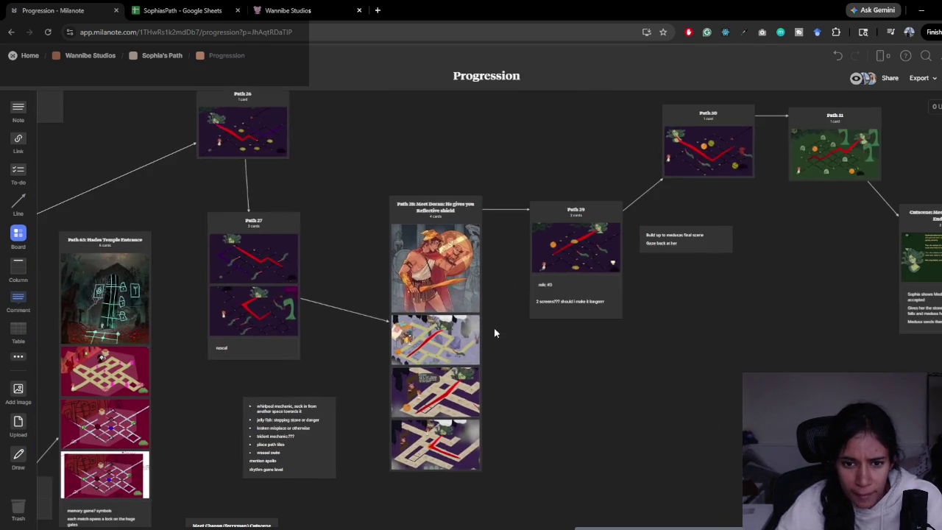
pyautogui.hotkey('alt', 'Tab')
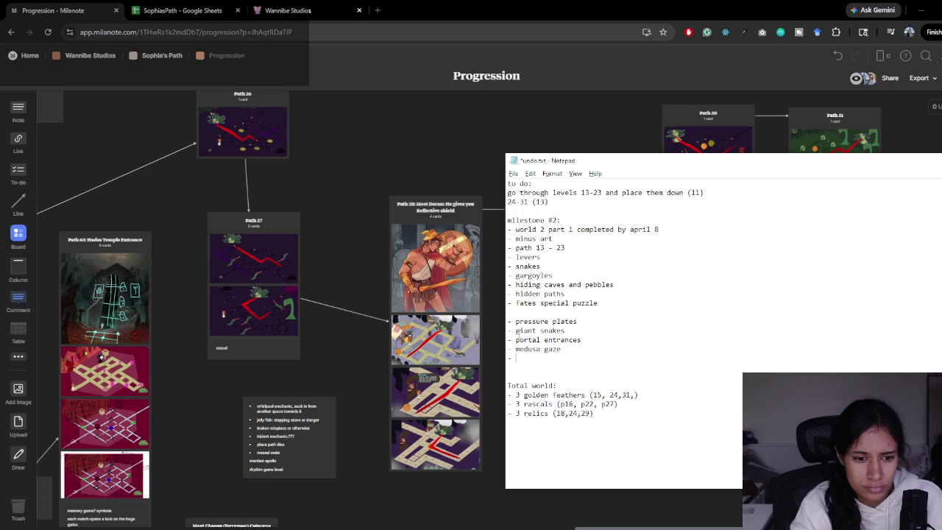
pyautogui.write('p')
pyautogui.press('BackSpace')
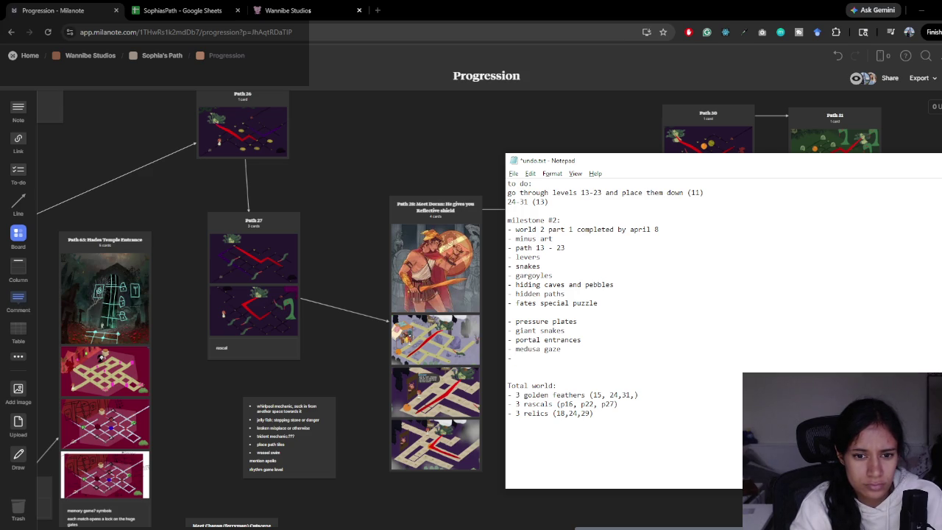
pyautogui.write('the special s')
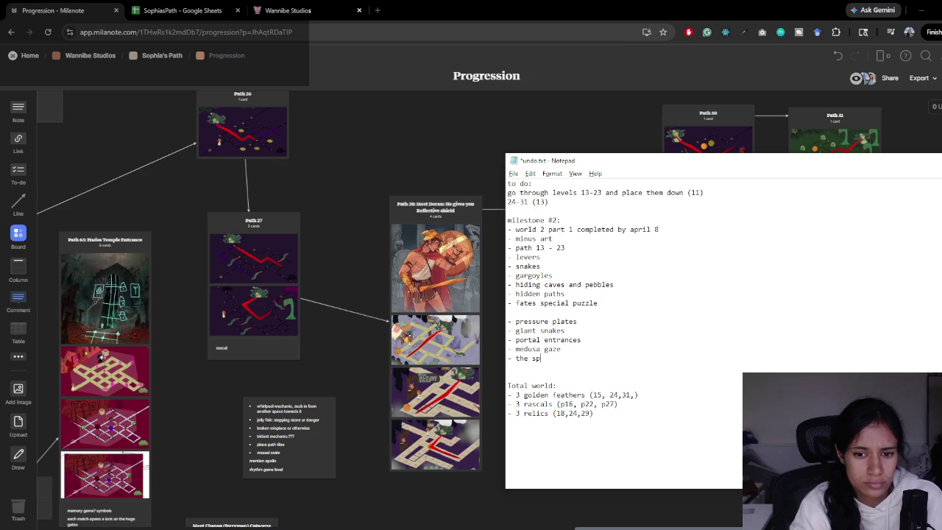
pyautogui.write('hield')
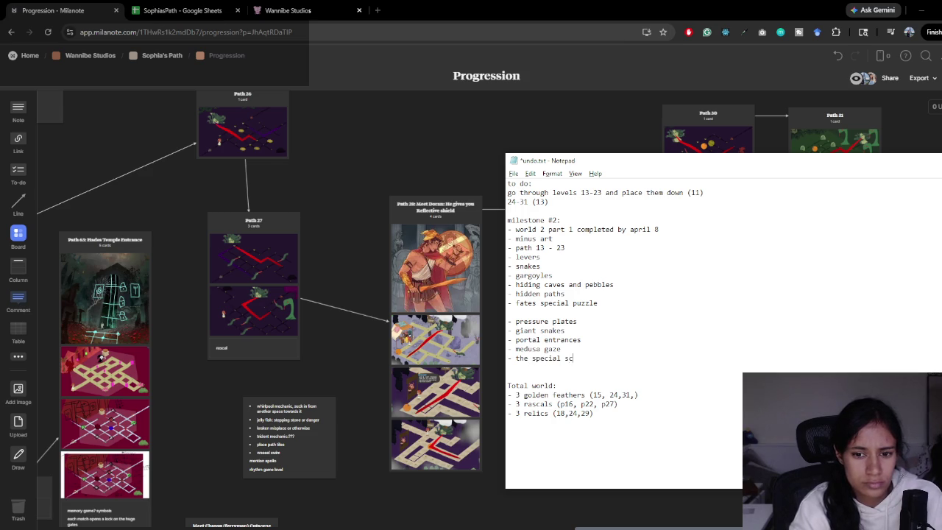
pyautogui.press('Return')
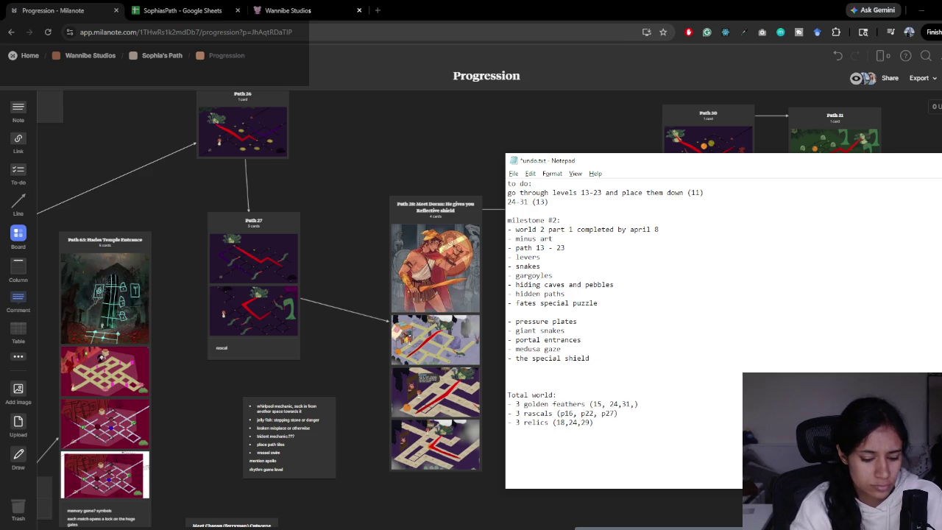
pyautogui.write('medusa')
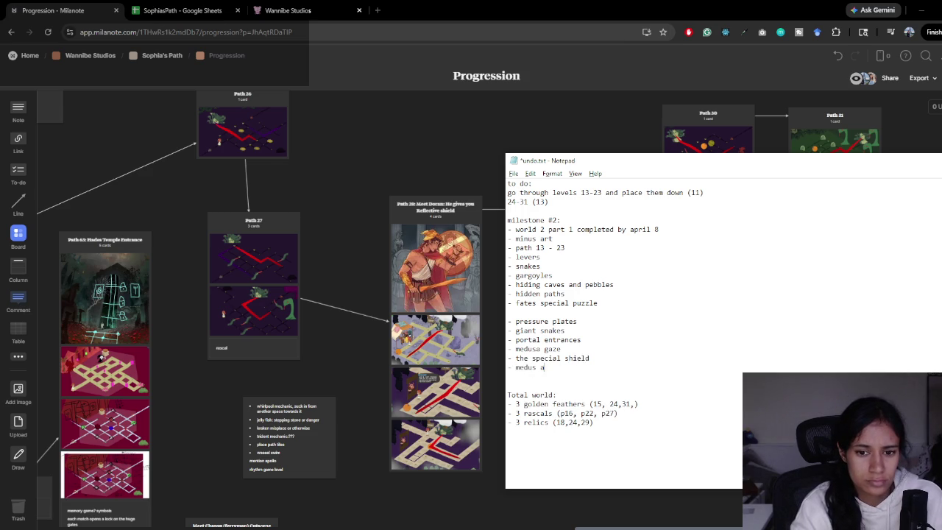
pyautogui.write(' final puzz')
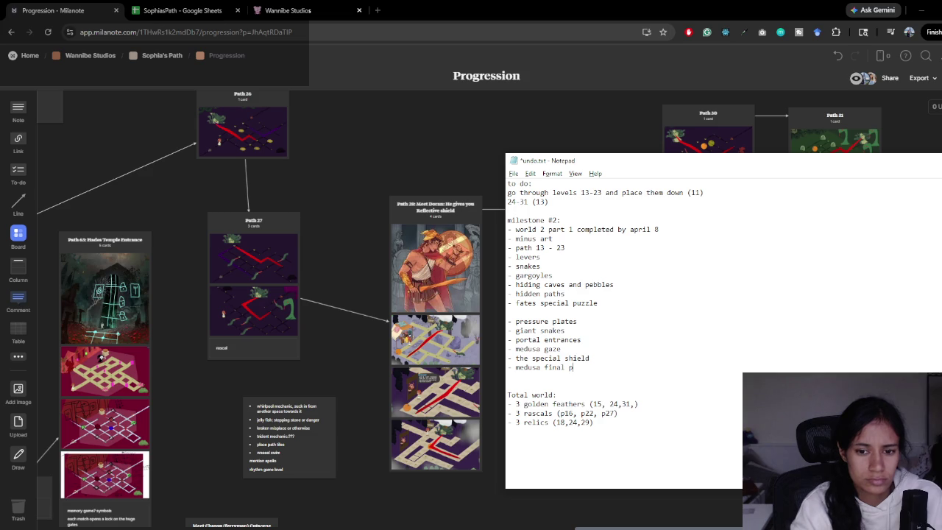
pyautogui.press('BackSpace')
pyautogui.press('BackSpace')
pyautogui.press('BackSpace')
pyautogui.write('zle')
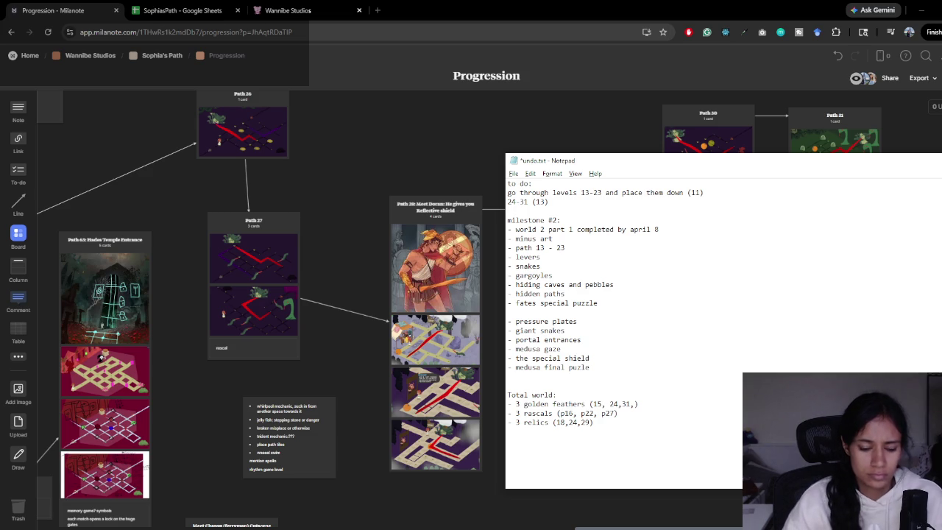
pyautogui.write('z')
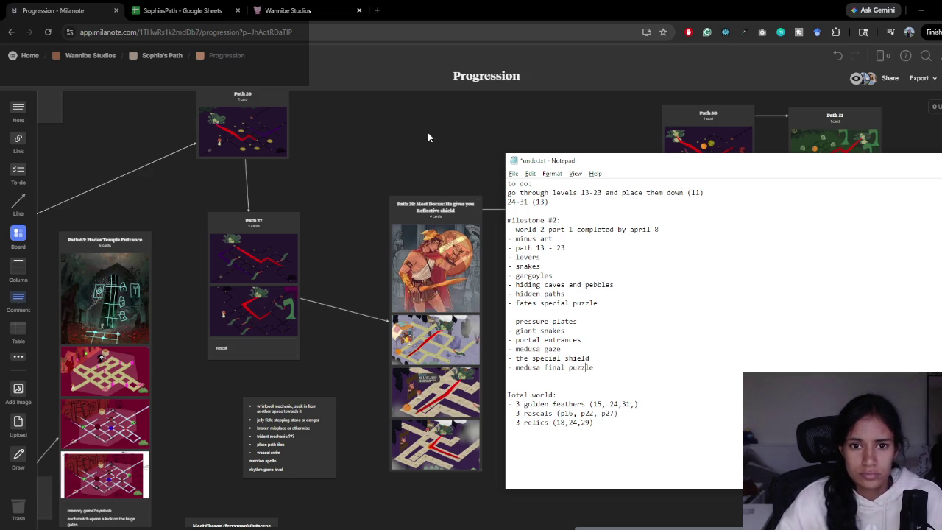
# - Recheck the earlier paths on the board, then select the opening lines of milestone #2
pyautogui.click(431, 138)
pyautogui.moveTo(704, 236); pyautogui.dragTo(300, 324)
pyautogui.hscroll(-10, 707, 289)
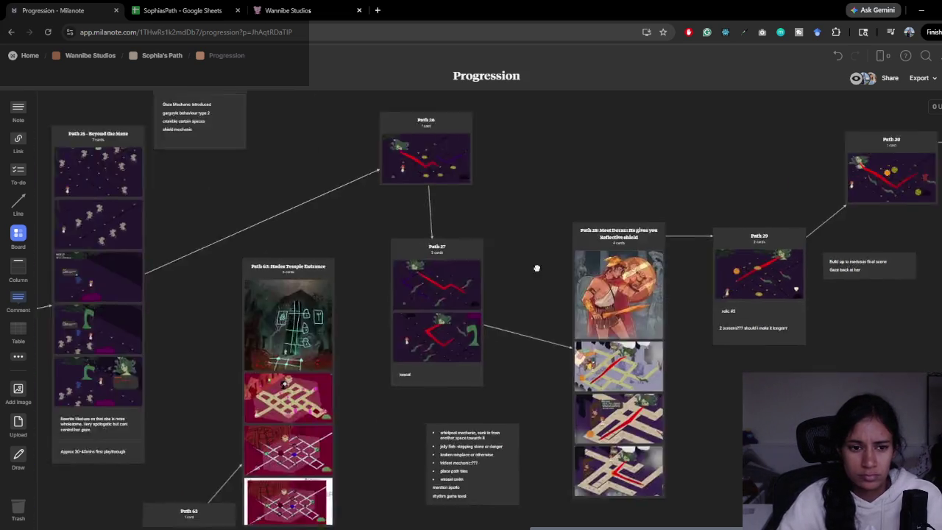
pyautogui.hotkey('alt', 'Tab')
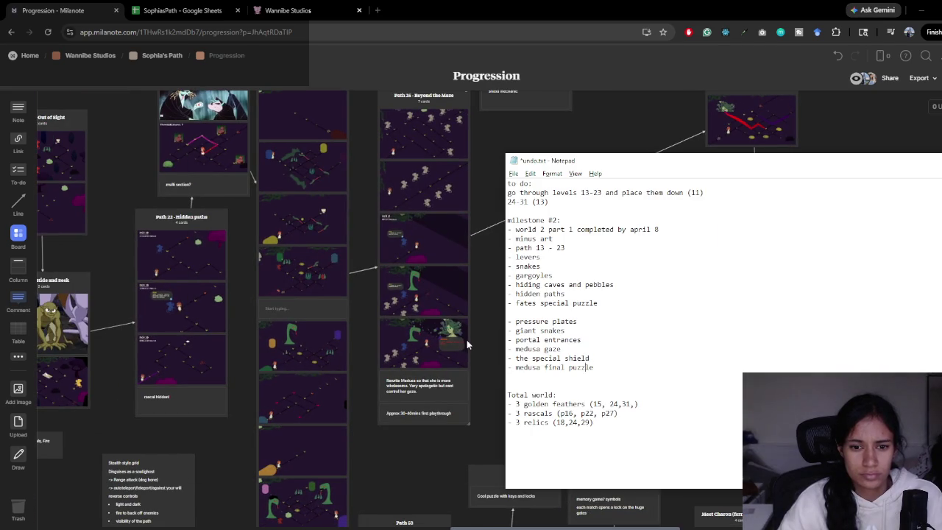
pyautogui.click(265, 527)
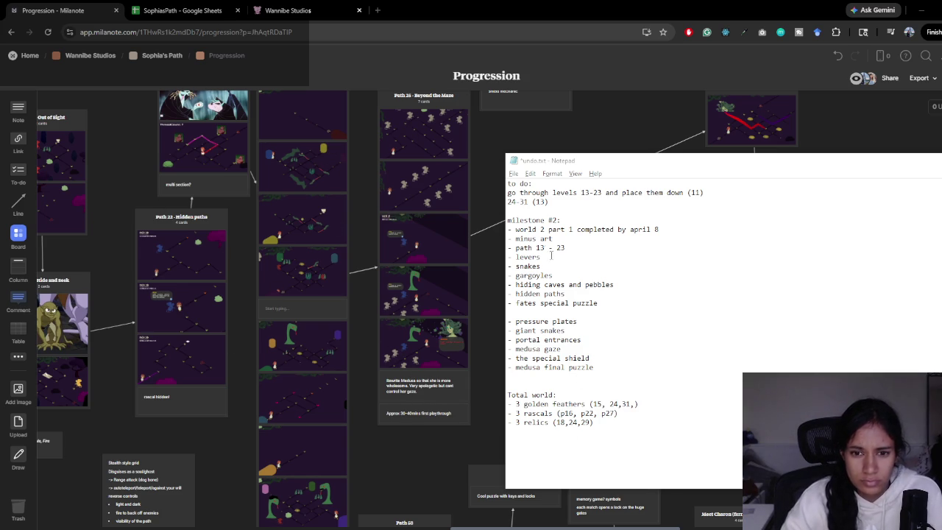
pyautogui.moveTo(517, 230); pyautogui.dragTo(571, 262)
# - Insert a blank line after 'path 13 - 23' and add a 'milestone #3:' heading above pressure plates
pyautogui.click(578, 248)
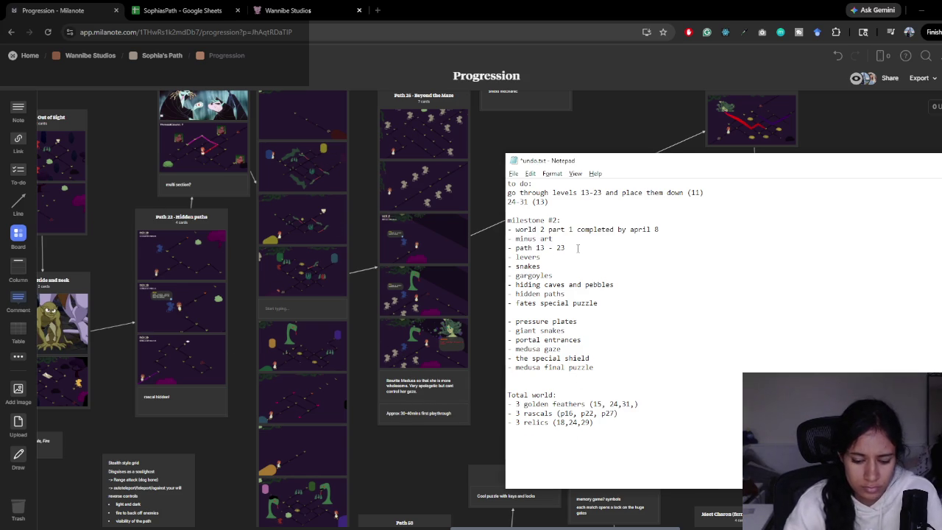
pyautogui.press('Return')
pyautogui.click(558, 323)
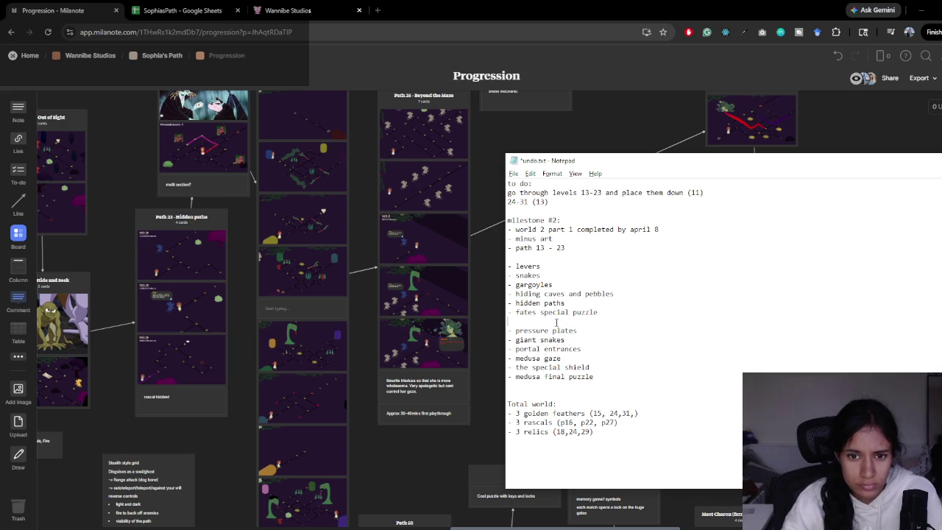
pyautogui.press('Return')
pyautogui.write('miles')
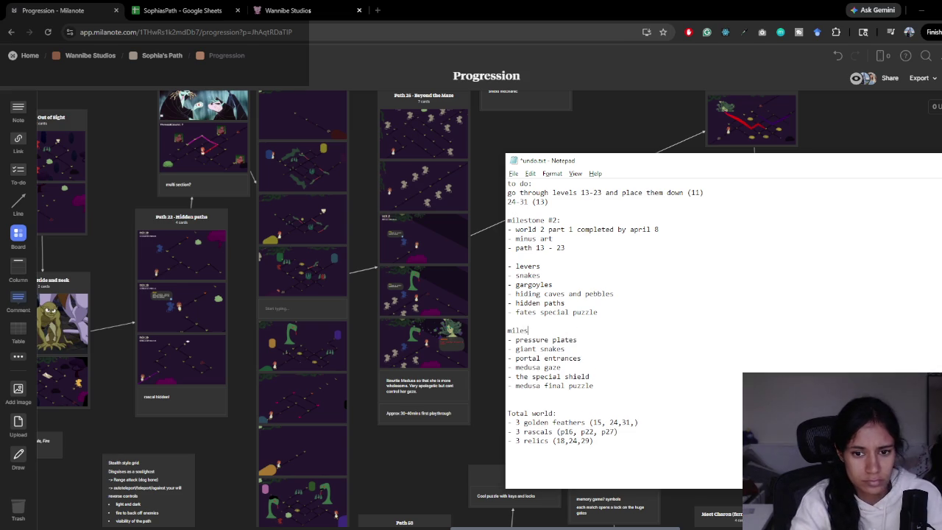
pyautogui.write('tone #3')
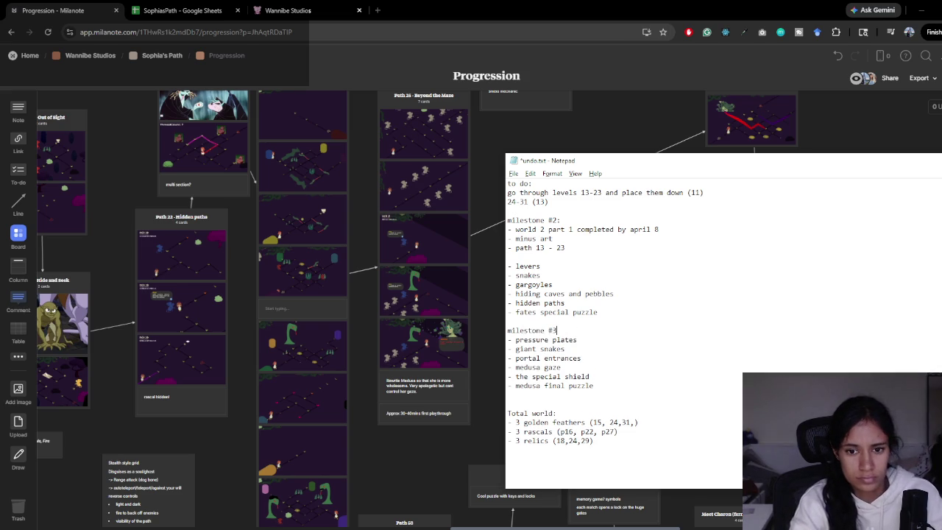
pyautogui.write(':')
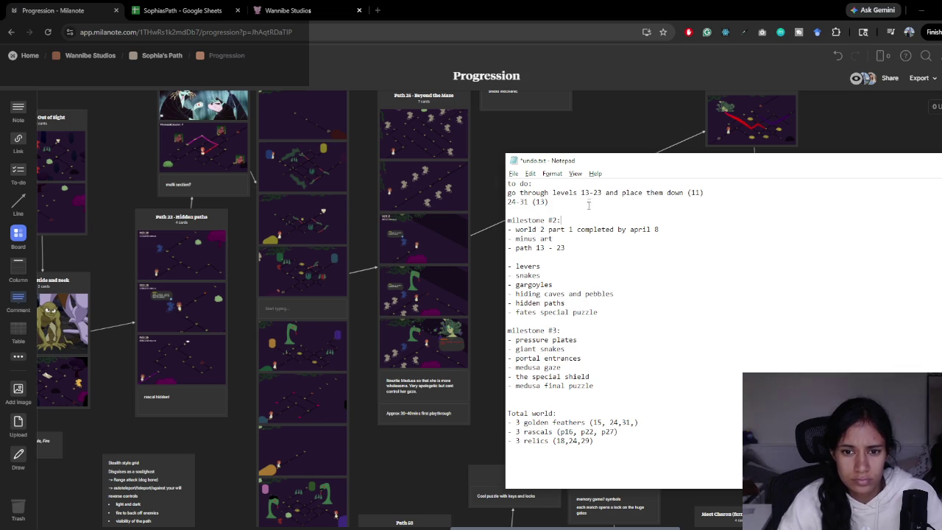
# - Copy the '24-31 (13)' range and paste it as '- 24-31 (13)' under the milestone #3 heading
pyautogui.moveTo(558, 202); pyautogui.dragTo(488, 203)
pyautogui.hotkey('ctrl', 'c')
pyautogui.click(573, 330)
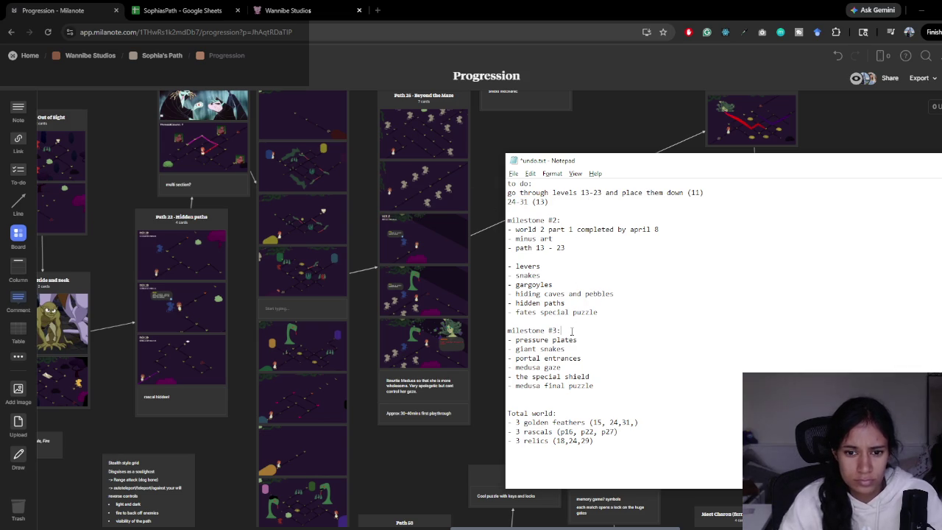
pyautogui.press('Return')
pyautogui.write('-')
pyautogui.hotkey('ctrl', 'v')
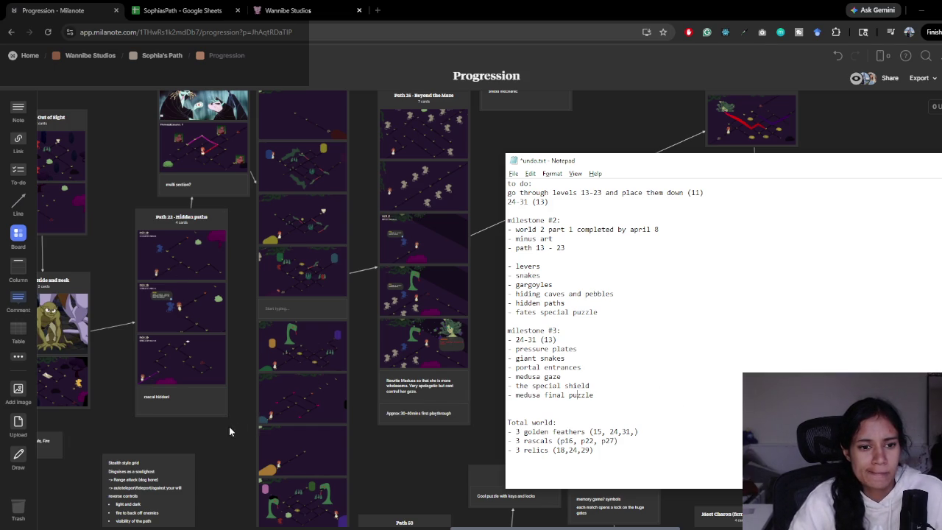
pyautogui.moveTo(231, 425); pyautogui.dragTo(564, 417)
pyautogui.moveTo(362, 414)
pyautogui.mouseDown()
pyautogui.moveTo(614, 410)
pyautogui.moveTo(580, 408)
pyautogui.mouseUp()
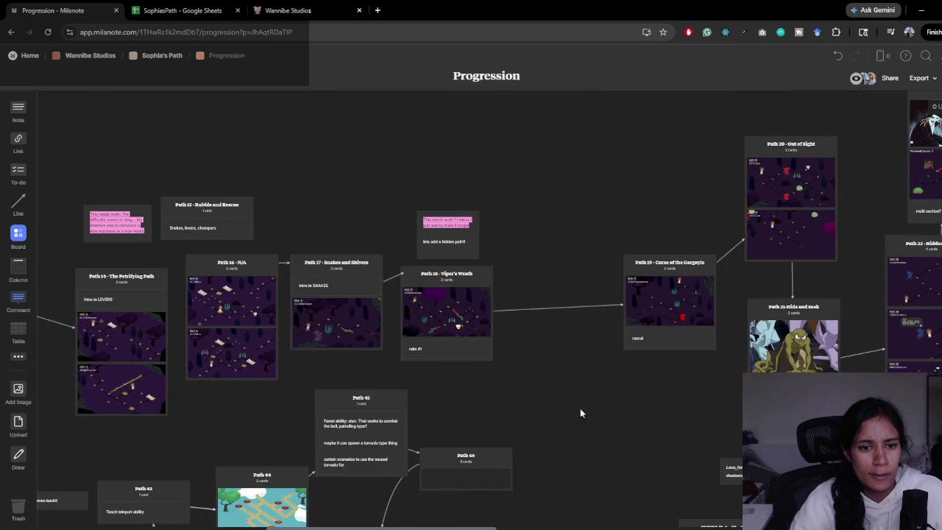
pyautogui.moveTo(271, 411)
pyautogui.mouseDown()
pyautogui.moveTo(425, 401)
pyautogui.moveTo(510, 438)
pyautogui.mouseUp()
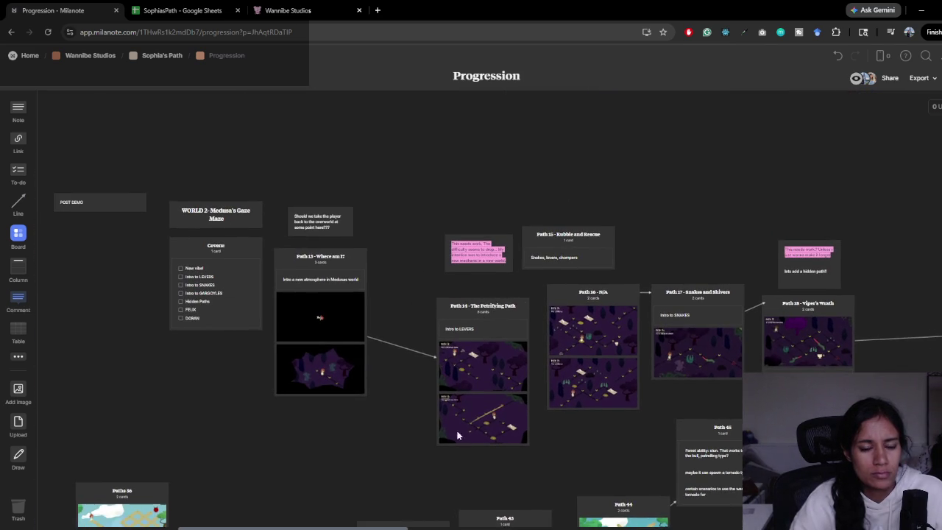
pyautogui.moveTo(337, 419); pyautogui.dragTo(264, 388)
pyautogui.hscroll(10, 428, 402)
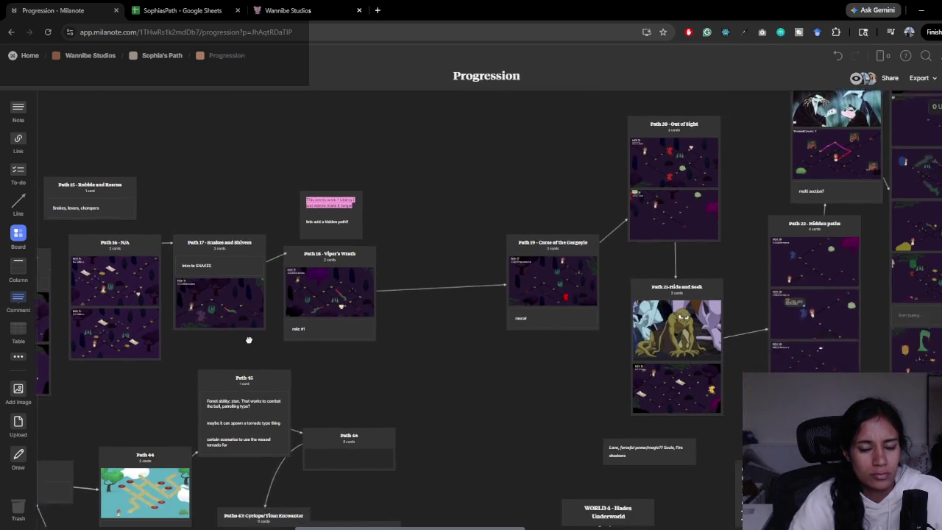
pyautogui.hscroll(5, 315, 330)
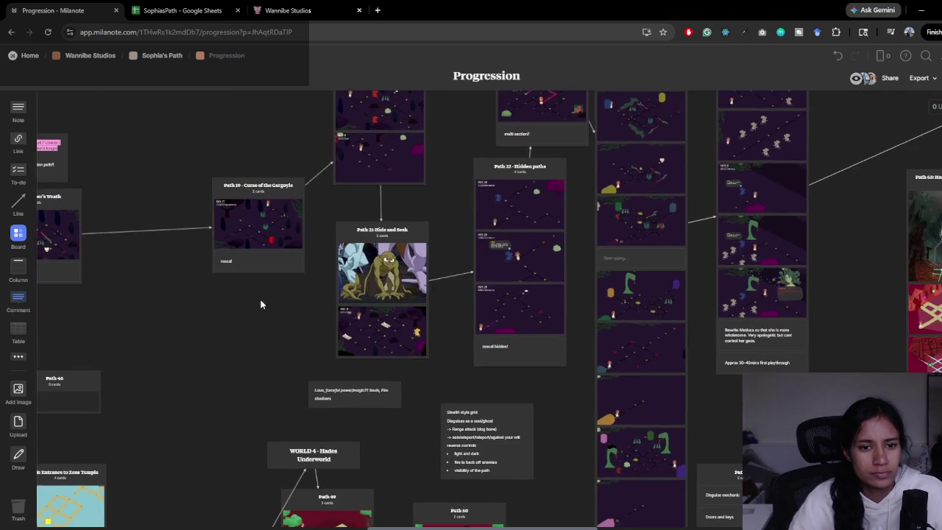
pyautogui.hscroll(5, 316, 295)
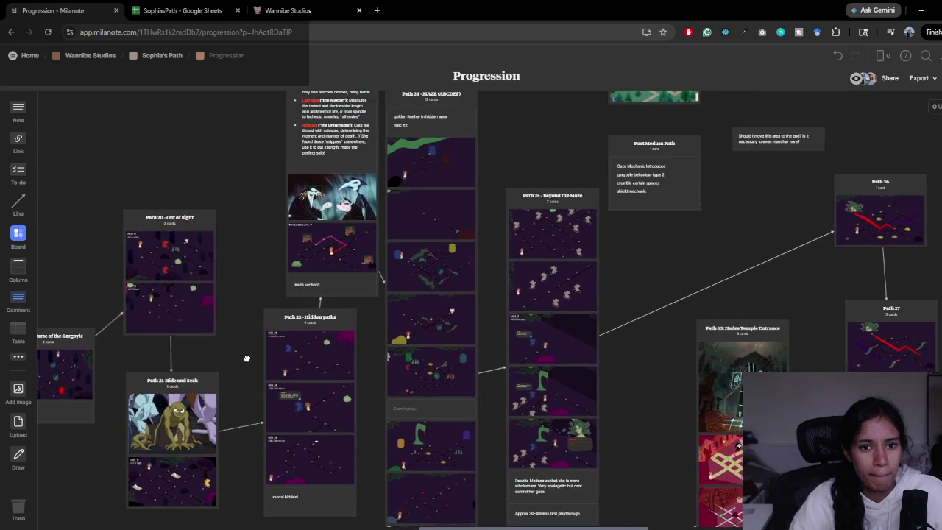
pyautogui.scroll(5, 328, 317)
pyautogui.hscroll(3, 328, 317)
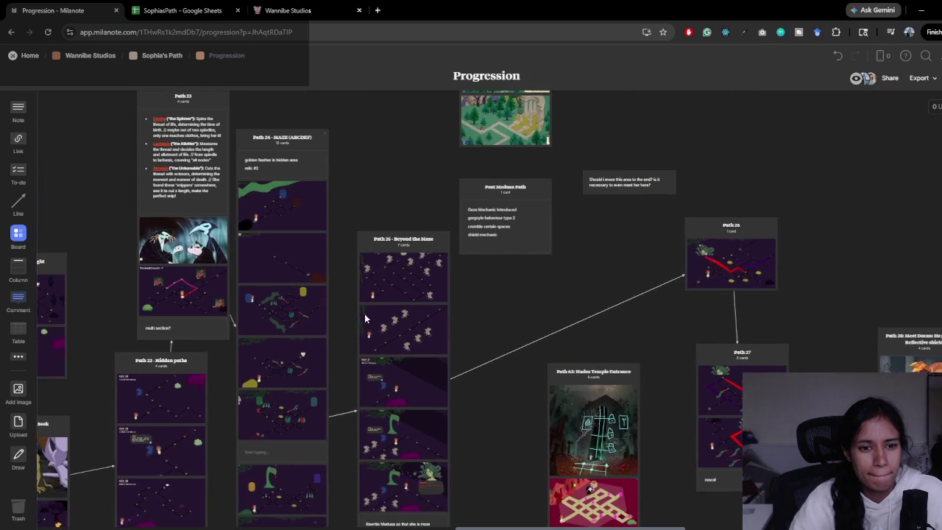
pyautogui.moveTo(331, 329)
pyautogui.mouseDown()
pyautogui.moveTo(332, 380)
pyautogui.moveTo(394, 294)
pyautogui.mouseUp()
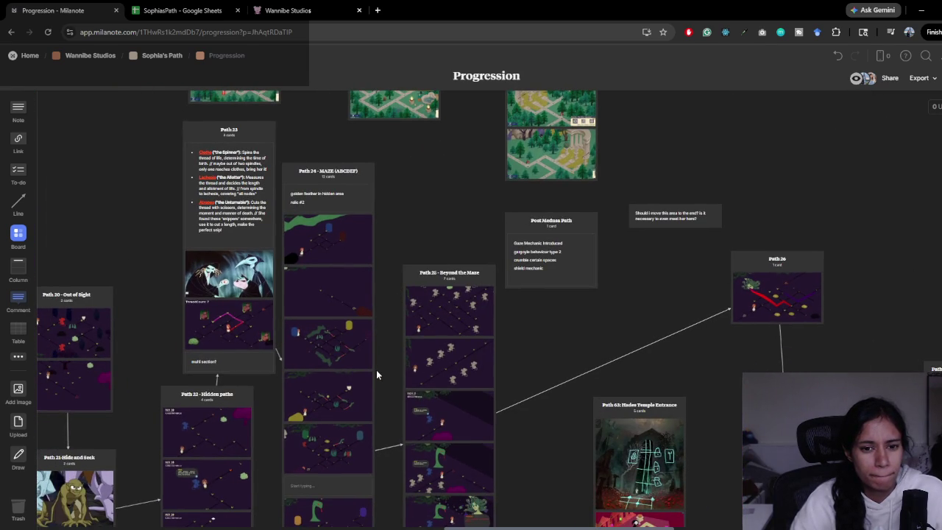
pyautogui.moveTo(398, 393); pyautogui.dragTo(390, 304)
pyautogui.scroll(-3, 380, 344)
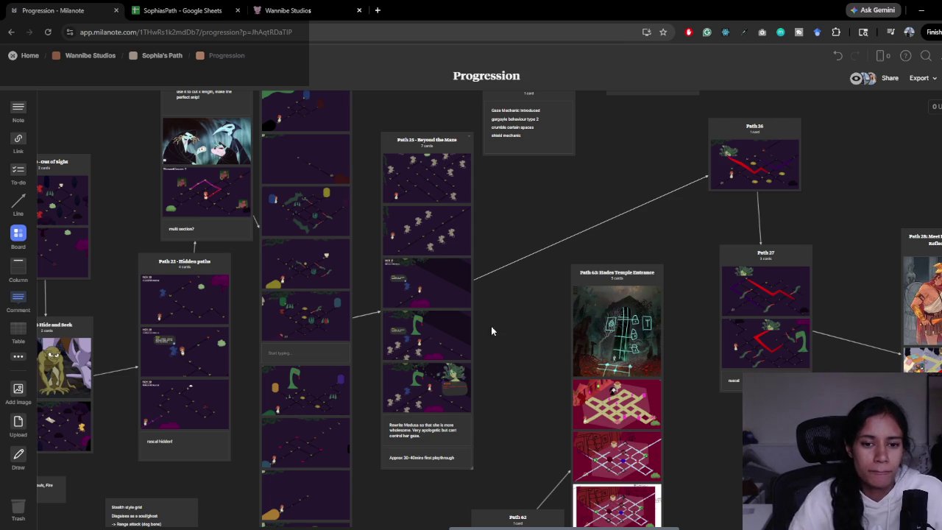
pyautogui.moveTo(410, 500)
pyautogui.mouseDown()
pyautogui.moveTo(486, 423)
pyautogui.moveTo(484, 383)
pyautogui.moveTo(385, 295)
pyautogui.moveTo(484, 341)
pyautogui.mouseUp()
pyautogui.scroll(-2, 405, 458)
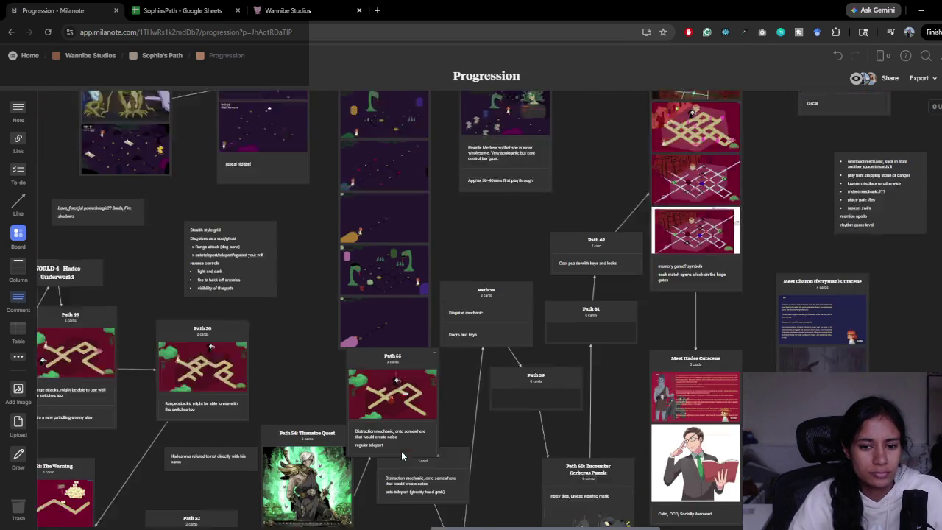
pyautogui.scroll(4, 406, 457)
pyautogui.scroll(3, 410, 454)
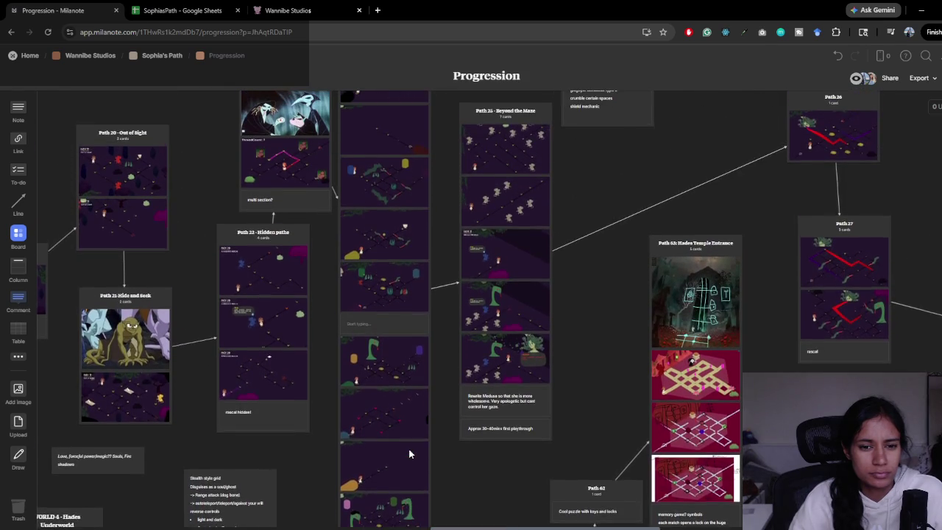
pyautogui.scroll(3, 410, 450)
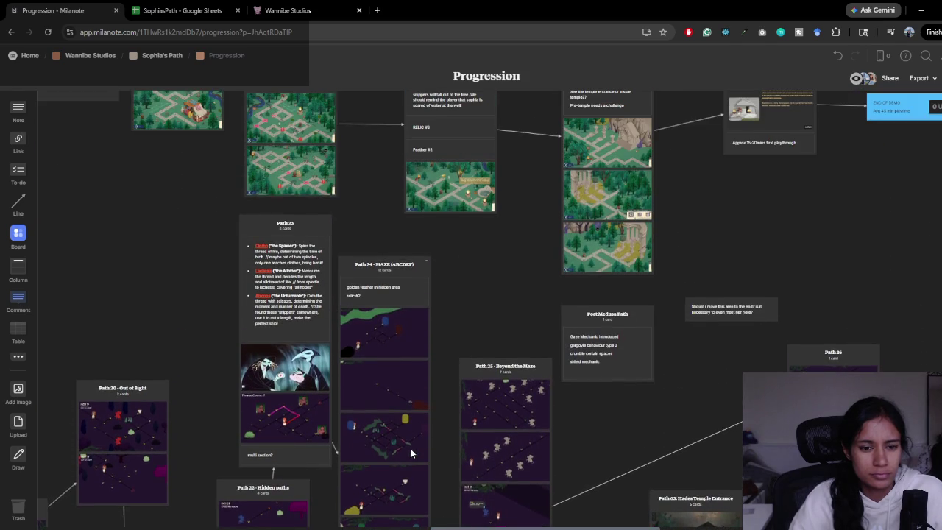
pyautogui.scroll(-6, 411, 450)
pyautogui.moveTo(505, 446); pyautogui.dragTo(374, 466)
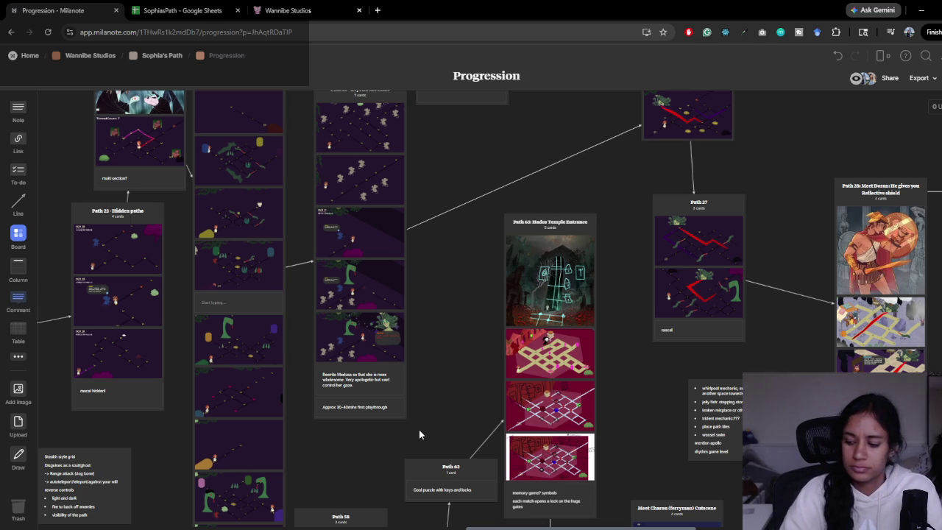
pyautogui.moveTo(484, 336)
pyautogui.mouseDown()
pyautogui.moveTo(365, 366)
pyautogui.moveTo(304, 438)
pyautogui.mouseUp()
pyautogui.moveTo(479, 420)
pyautogui.mouseDown()
pyautogui.moveTo(415, 466)
pyautogui.moveTo(390, 372)
pyautogui.moveTo(625, 317)
pyautogui.mouseUp()
pyautogui.scroll(-5, 480, 420)
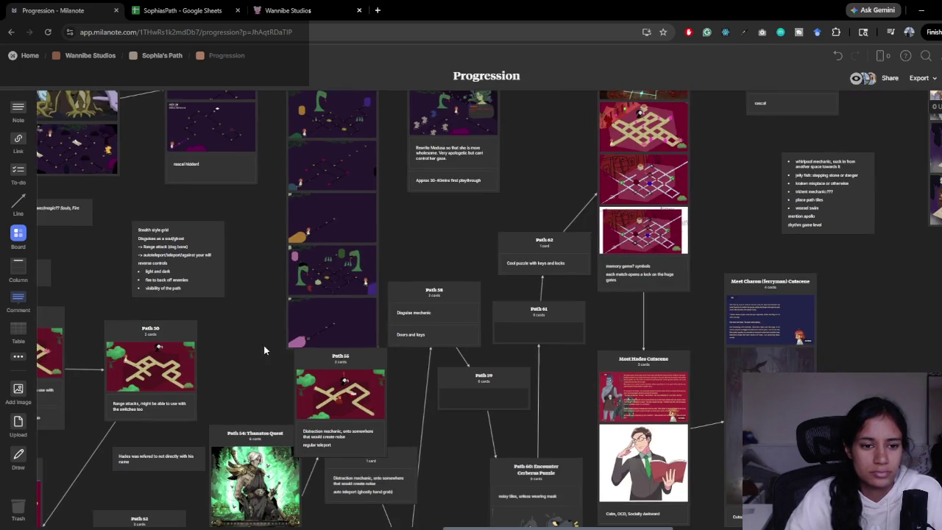
pyautogui.moveTo(264, 351); pyautogui.dragTo(453, 271)
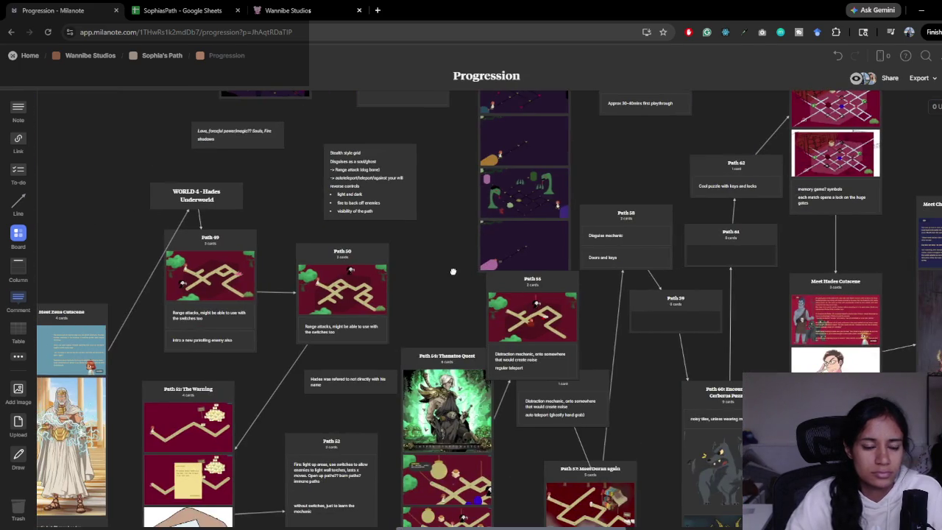
pyautogui.scroll(5, 453, 272)
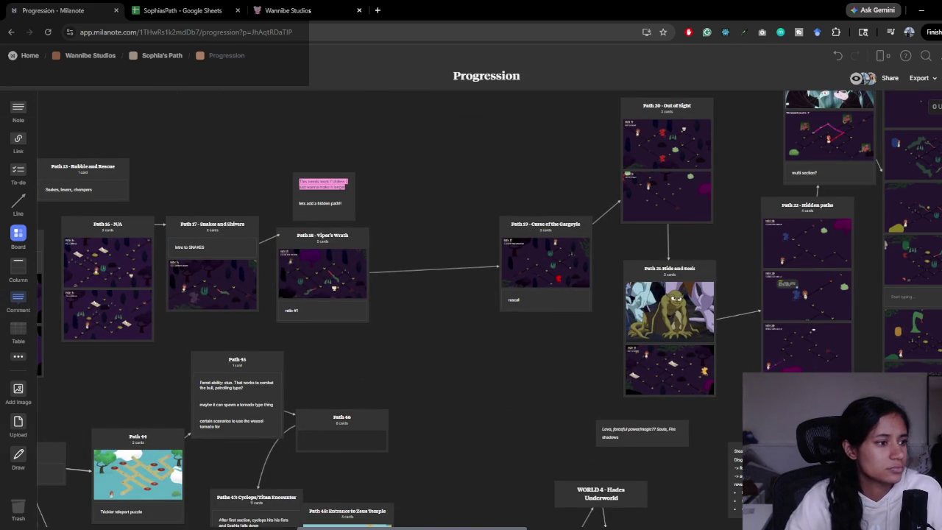
pyautogui.moveTo(452, 339)
pyautogui.mouseDown()
pyautogui.moveTo(246, 307)
pyautogui.moveTo(147, 305)
pyautogui.mouseUp()
pyautogui.moveTo(329, 326); pyautogui.dragTo(154, 333)
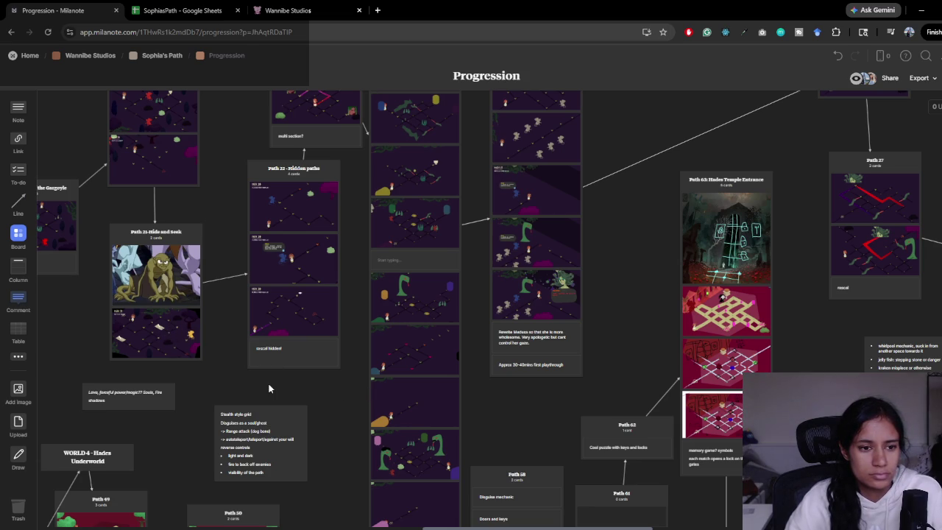
pyautogui.hscroll(-5, 240, 383)
pyautogui.scroll(3, 416, 384)
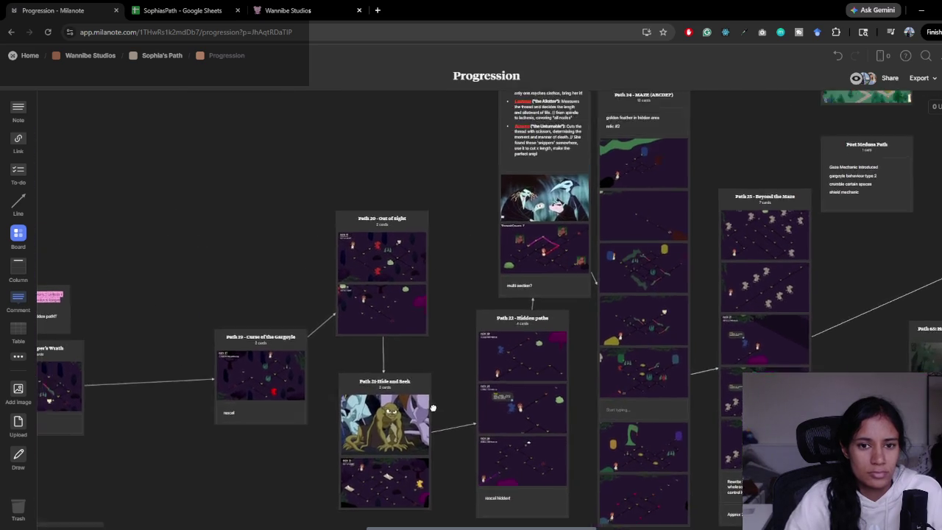
pyautogui.scroll(2, 417, 384)
pyautogui.hscroll(-1, 417, 384)
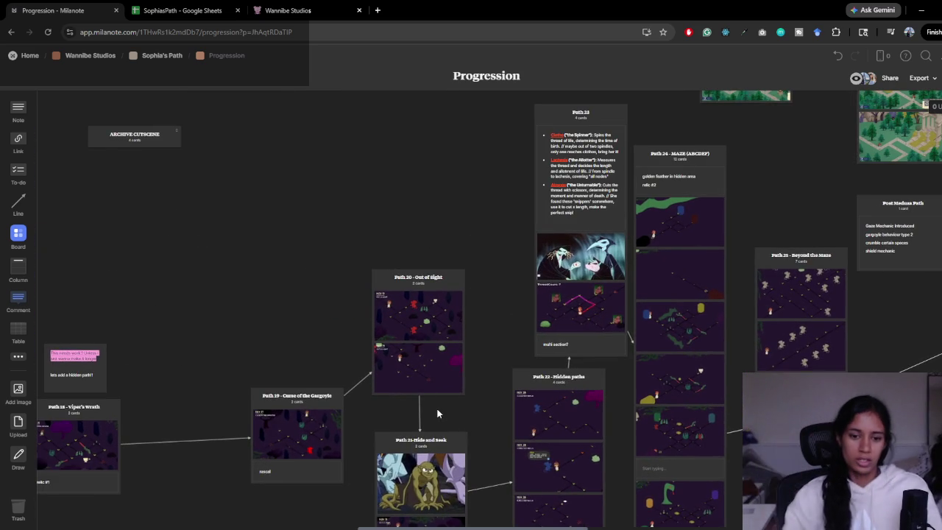
pyautogui.hotkey('alt', 'Tab')
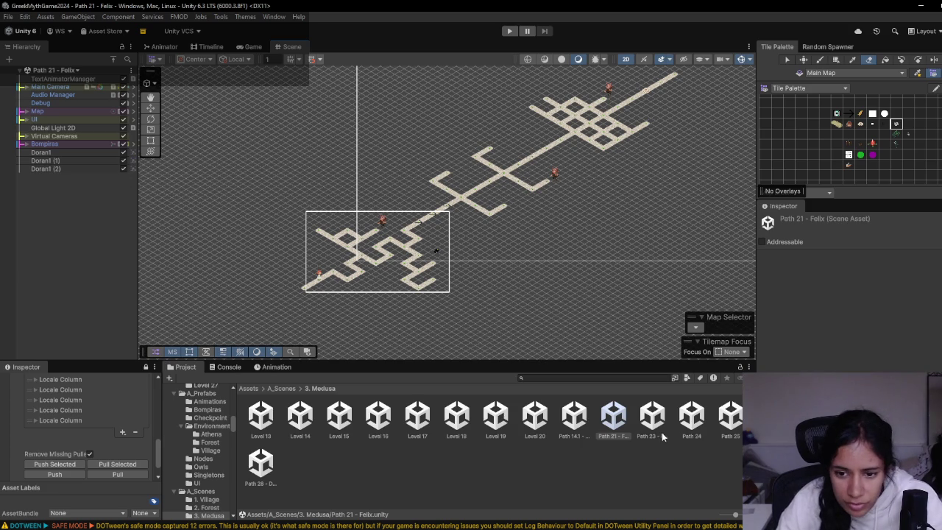
# - Open the Path 25 and Path 28 - Doran scenes, then reopen Path 25 and play-test it
pyautogui.click(687, 434)
pyautogui.click(736, 432)
pyautogui.doubleClick(736, 430)
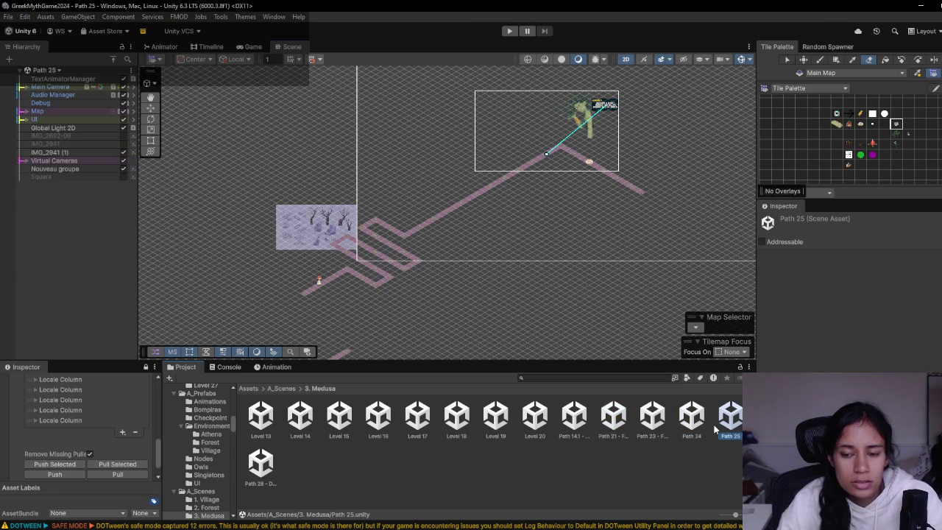
pyautogui.click(261, 467)
pyautogui.doubleClick(262, 464)
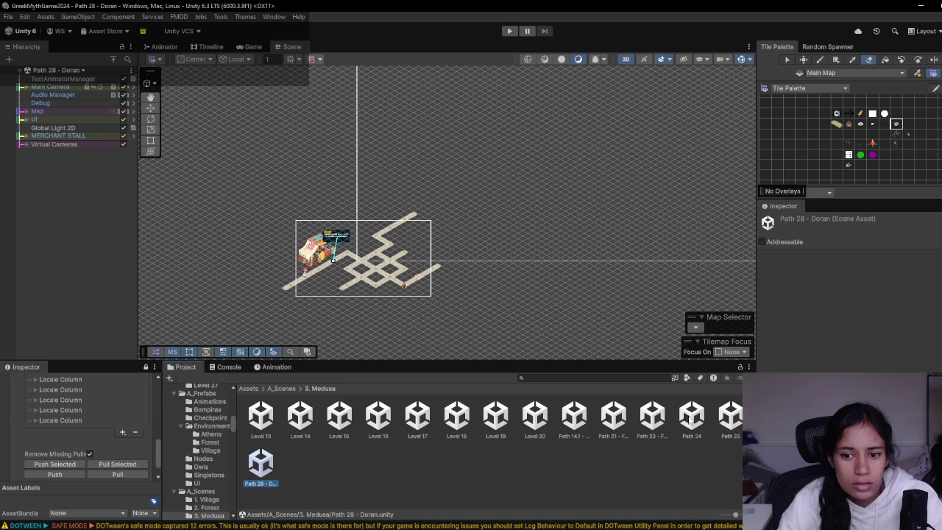
pyautogui.doubleClick(730, 416)
pyautogui.click(509, 31)
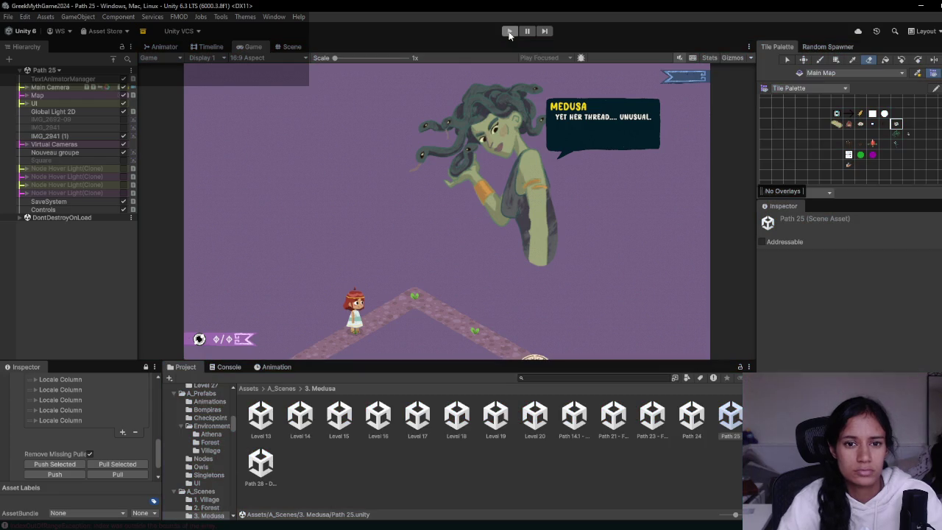
pyautogui.click(509, 31)
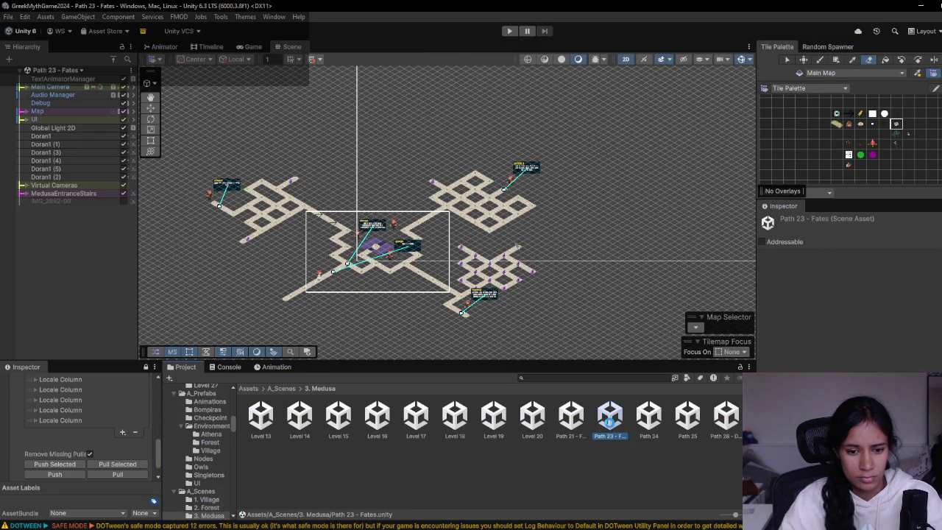
# - Open the Path 21 - Felix scene from the 3. Medusa folder
pyautogui.doubleClick(567, 429)
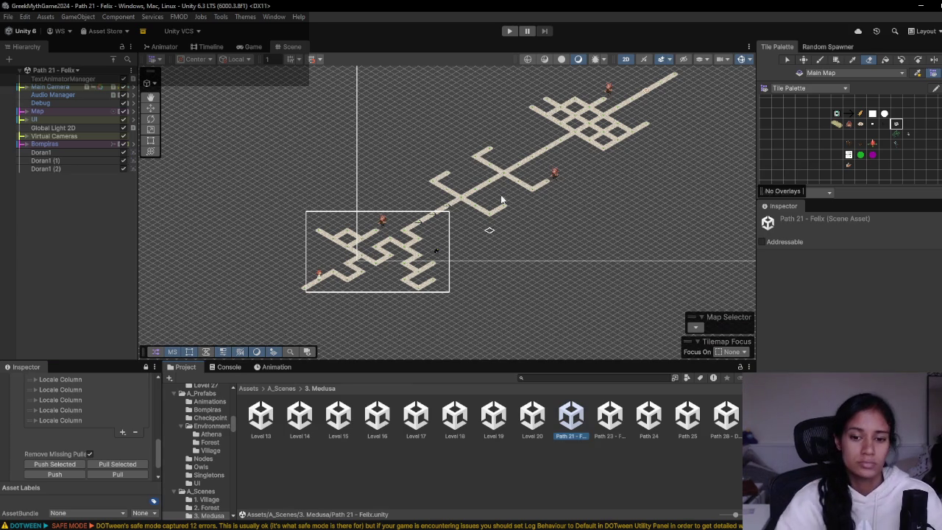
# - Glance at the Milanote board, then raise the Scene/Project splitter to enlarge the asset list
pyautogui.hotkey('alt', 'Tab')
pyautogui.hotkey('alt', 'Tab')
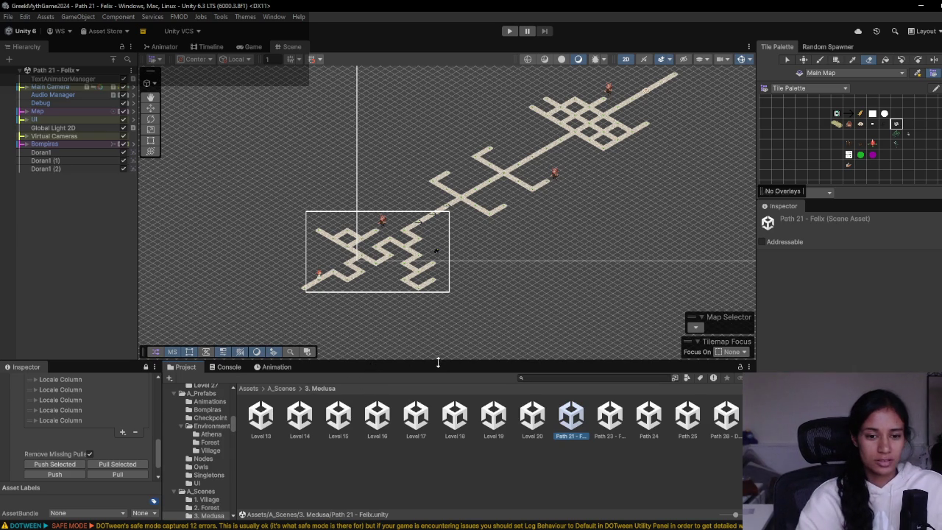
pyautogui.moveTo(437, 362); pyautogui.dragTo(437, 342)
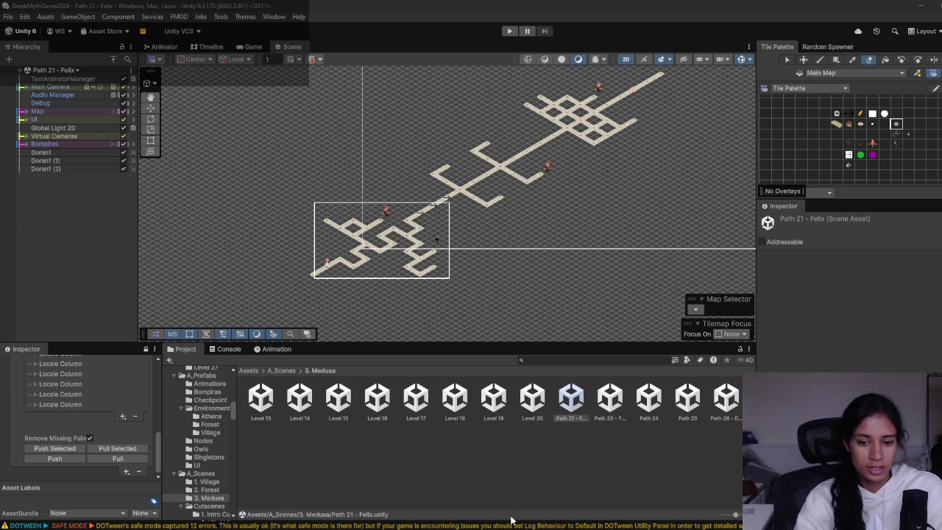
pyautogui.click(438, 507)
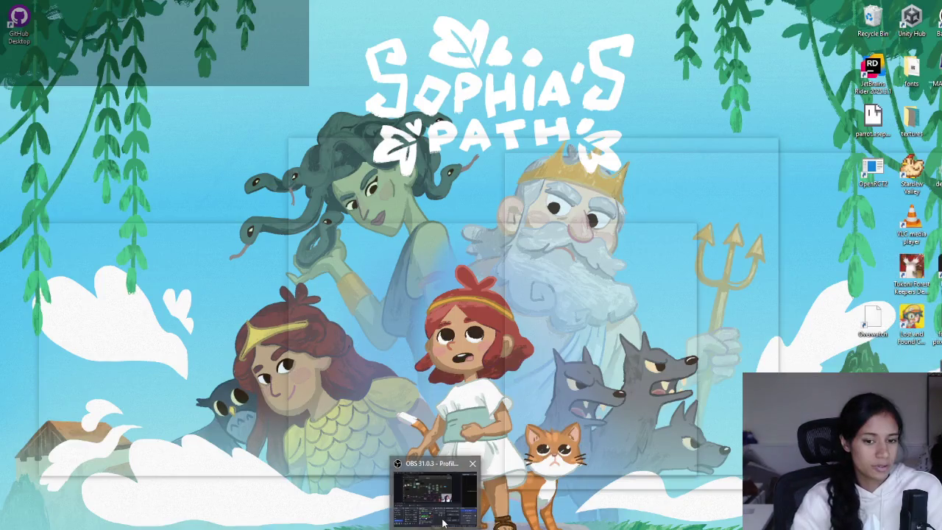
pyautogui.click(438, 519)
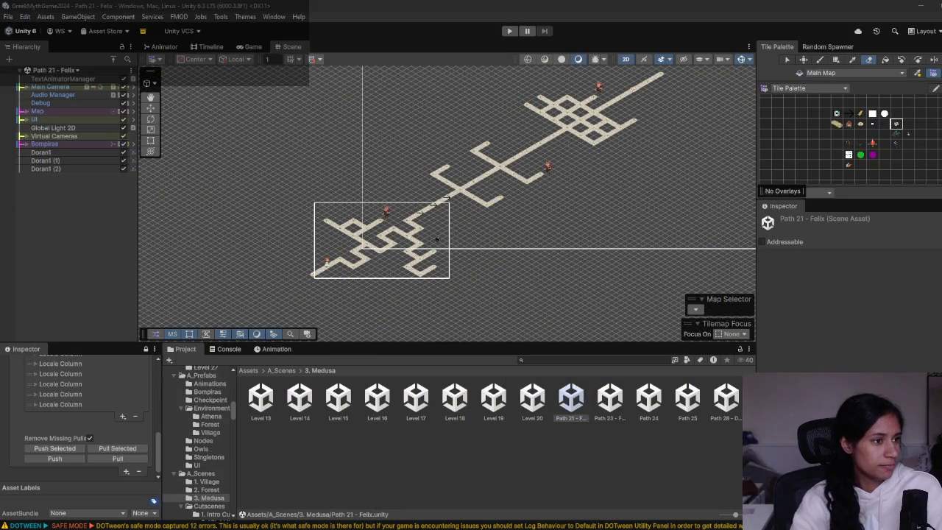